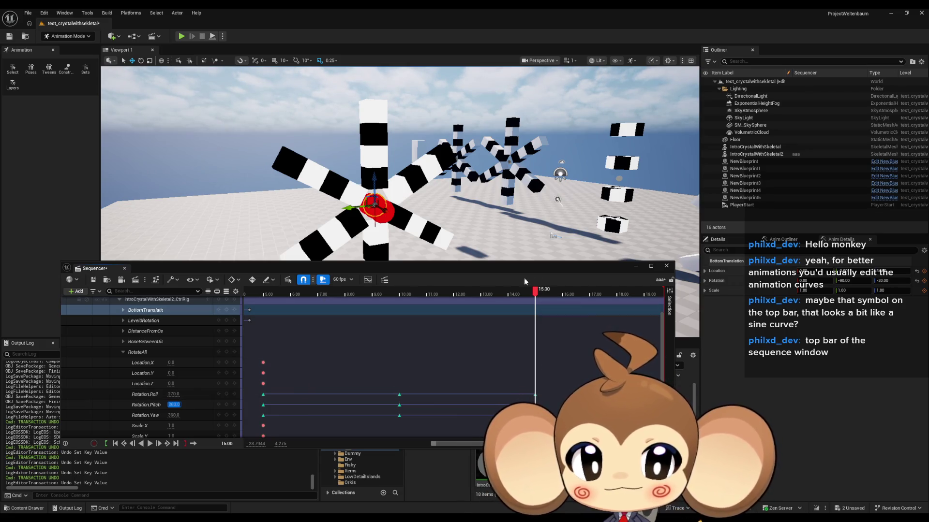
- Preview the crystal's pose near 12 seconds and move the Sequencer window lower
drag(537, 295, 257, 311)
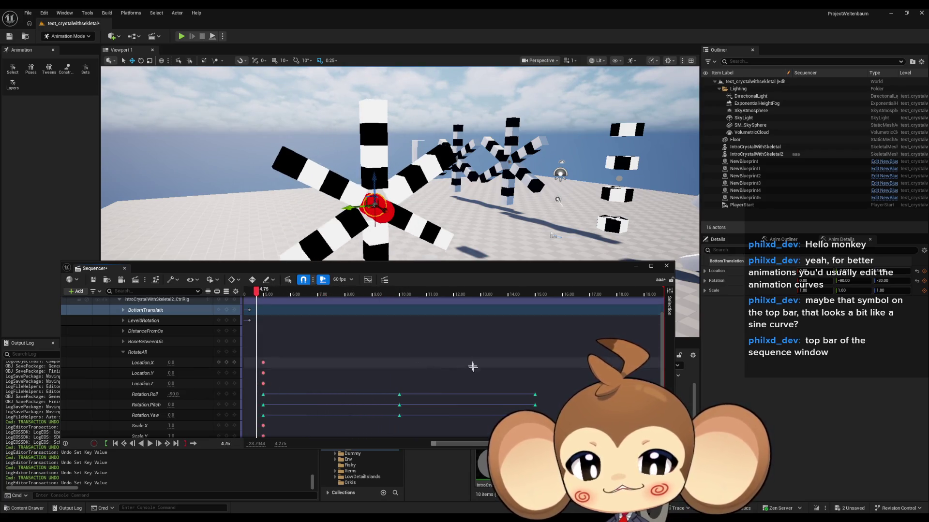
drag(401, 268, 404, 311)
- Play the spin, stop near 15.6 seconds, then scrub back to about 13.6 seconds
key(space)
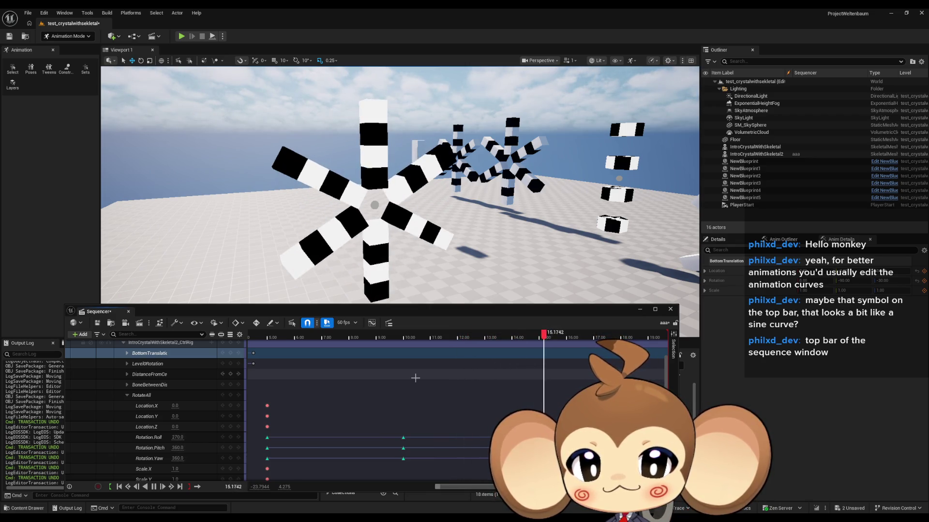
key(space)
mouse_move(556, 337)
mouse_down()
mouse_move(501, 350)
mouse_move(269, 350)
mouse_move(449, 357)
mouse_move(269, 358)
mouse_move(542, 369)
mouse_move(523, 373)
mouse_move(254, 360)
mouse_move(543, 369)
mouse_move(236, 357)
mouse_move(620, 368)
mouse_up()
scroll(559, 369, down, 5)
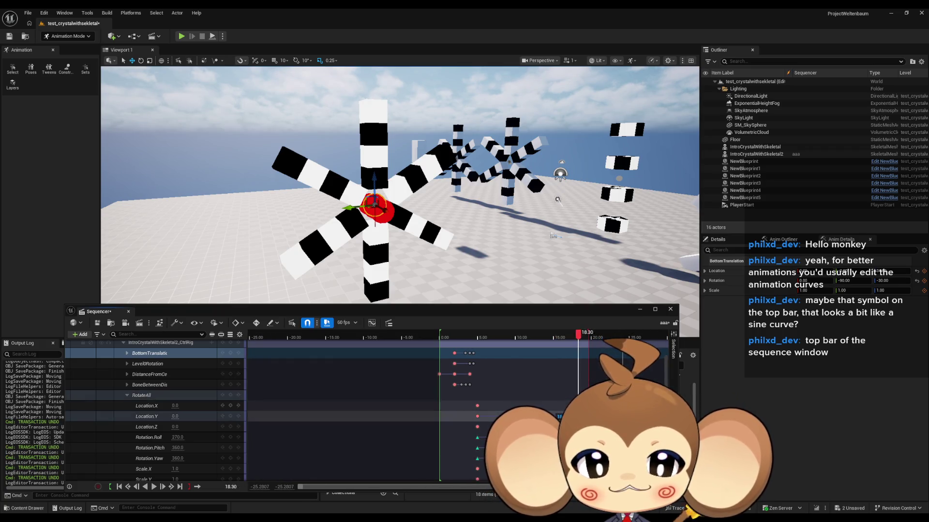
- Extend the playback range end to about 42 seconds, redoing an overshoot at 40
scroll(531, 393, right, 3)
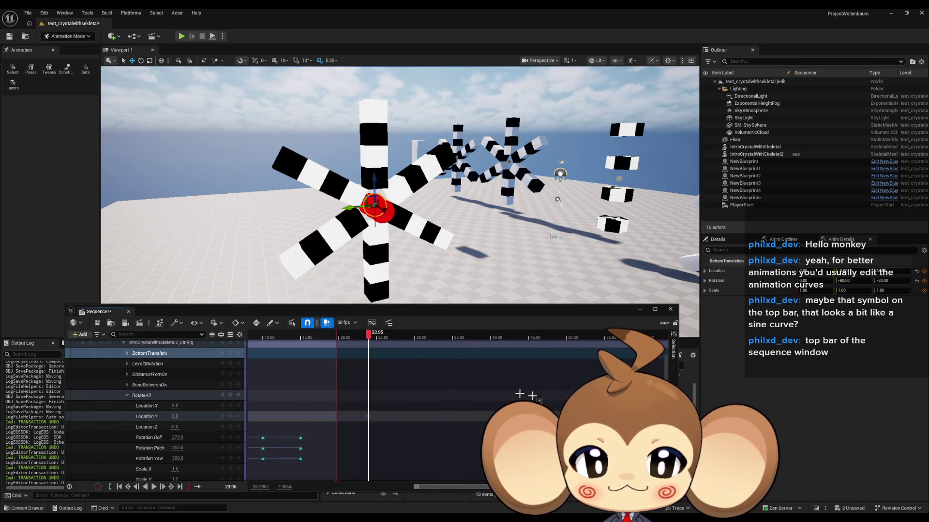
drag(428, 334, 577, 342)
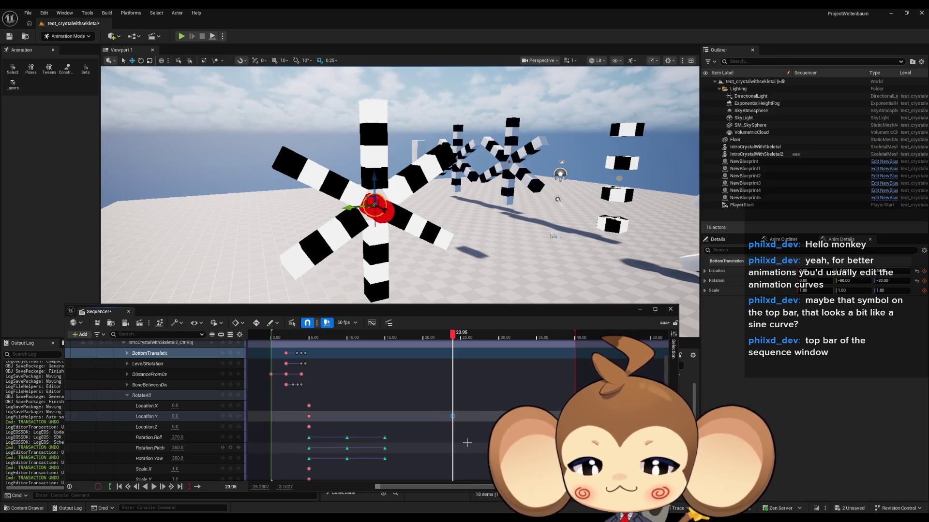
key(ctrl+z)
key(ctrl+z)
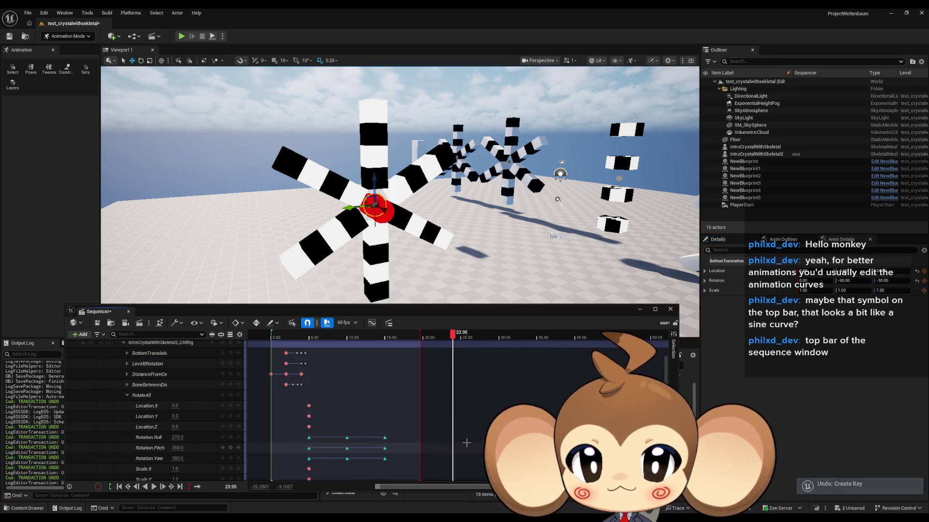
drag(424, 350, 612, 349)
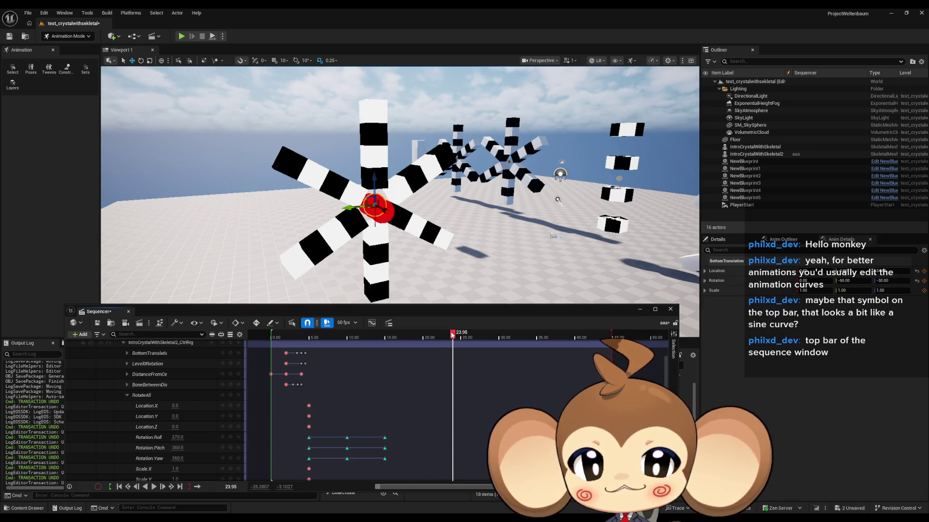
- Set the current time to 17.00
drag(453, 336, 401, 349)
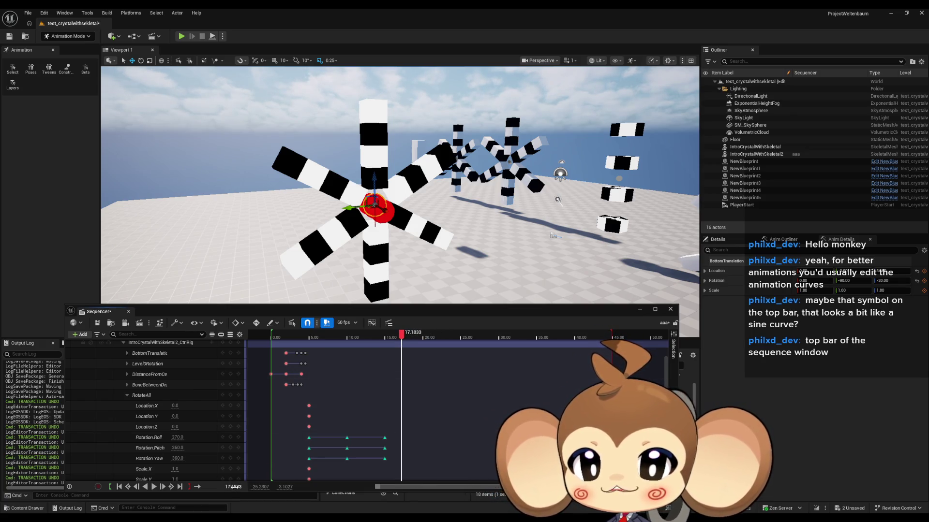
text(7)
key(Return)
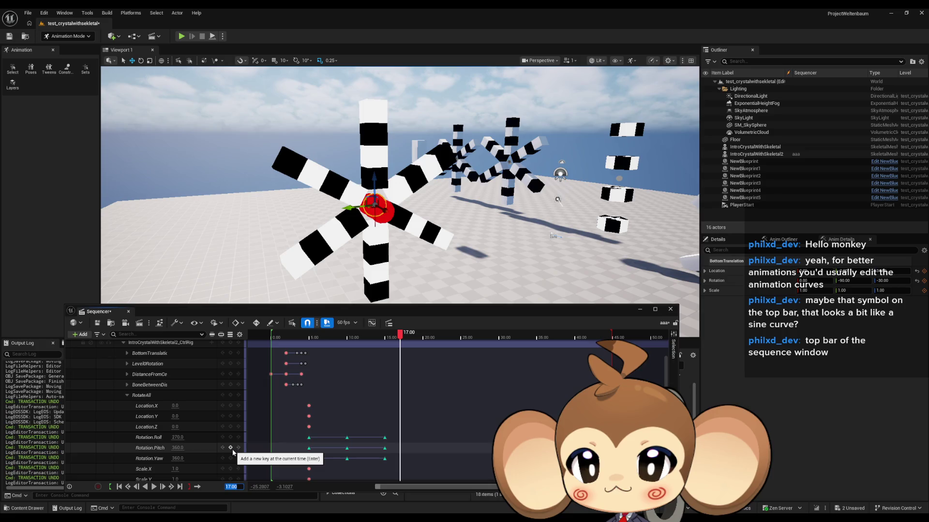
click(230, 447)
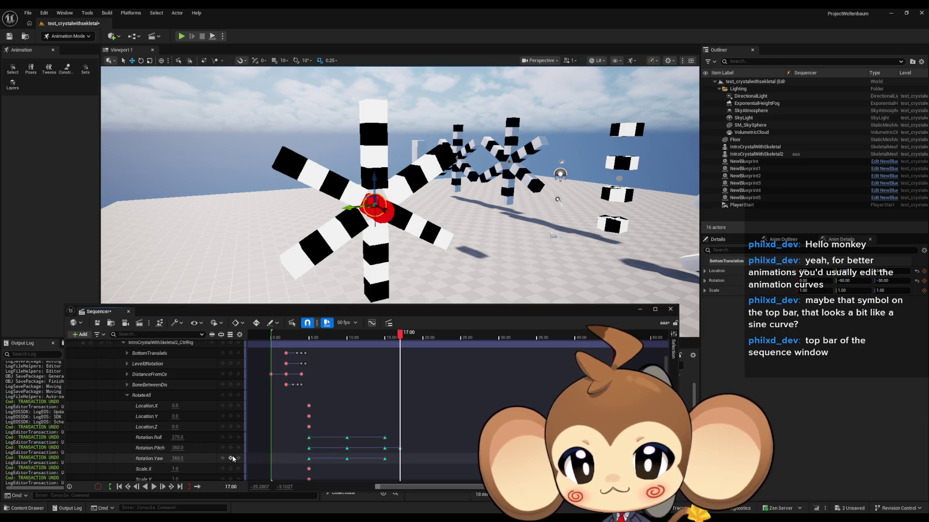
click(230, 459)
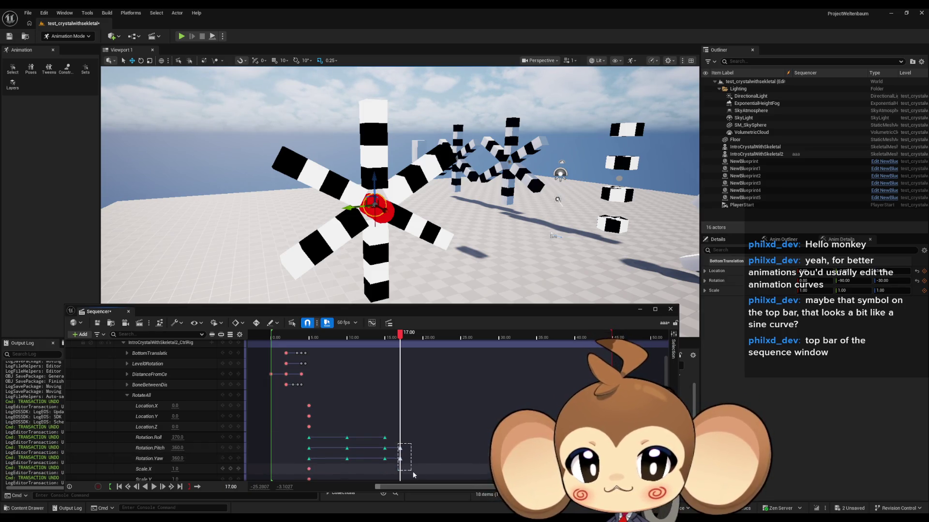
drag(396, 443, 409, 464)
right_click(400, 449)
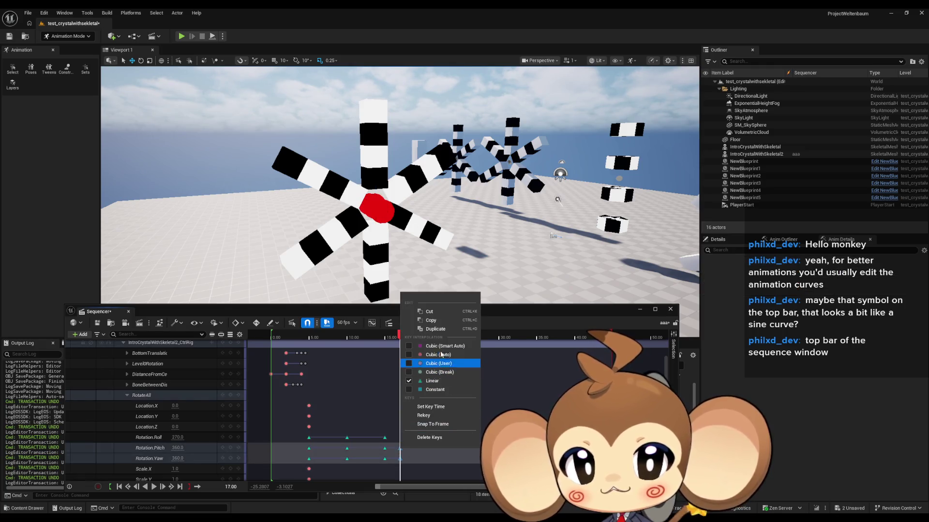
click(445, 389)
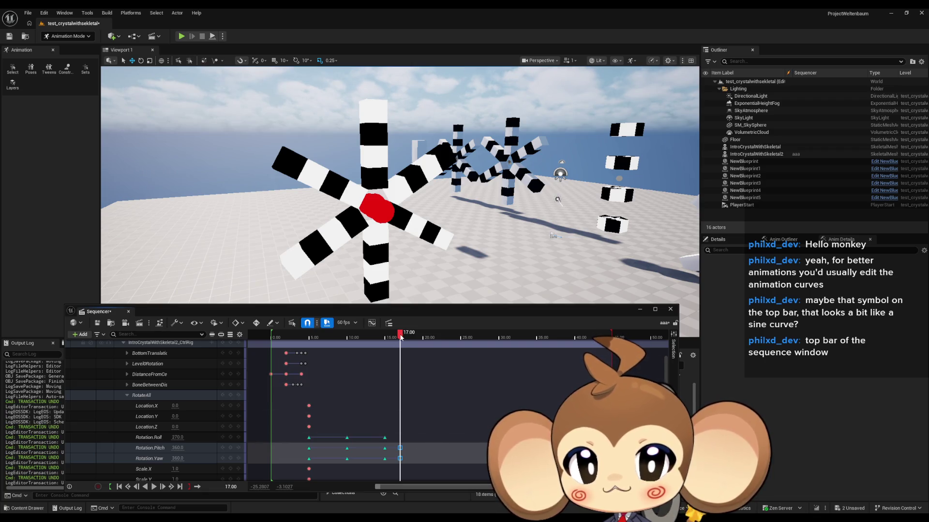
click(188, 449)
text(0)
key(Return)
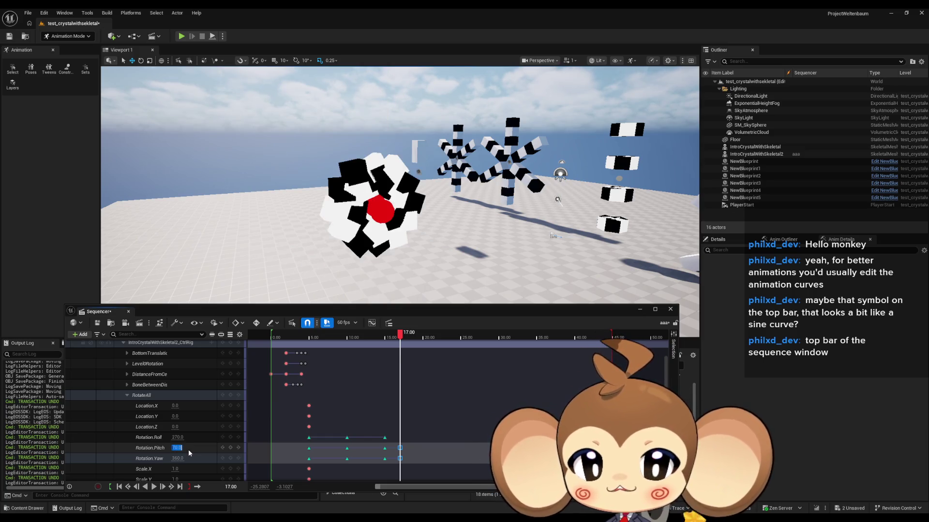
mouse_move(407, 337)
mouse_down()
mouse_move(373, 337)
mouse_move(411, 337)
mouse_up()
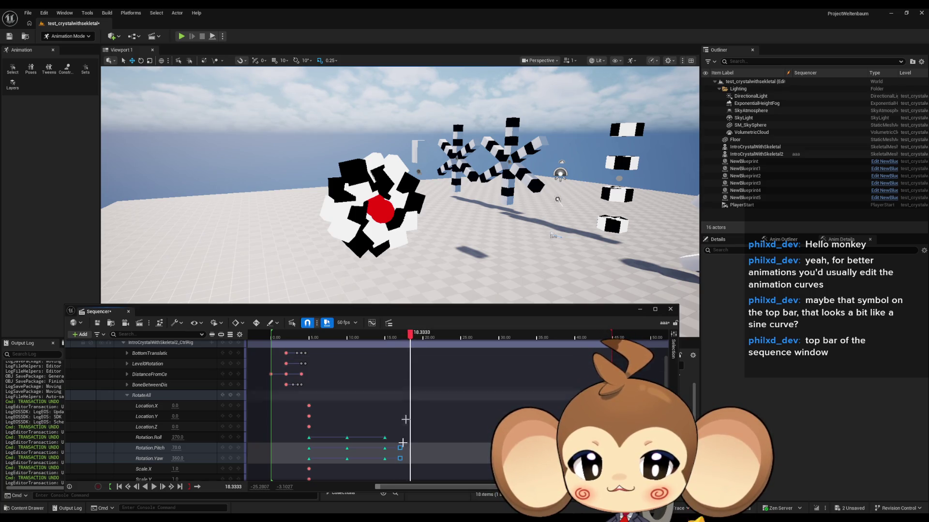
click(400, 449)
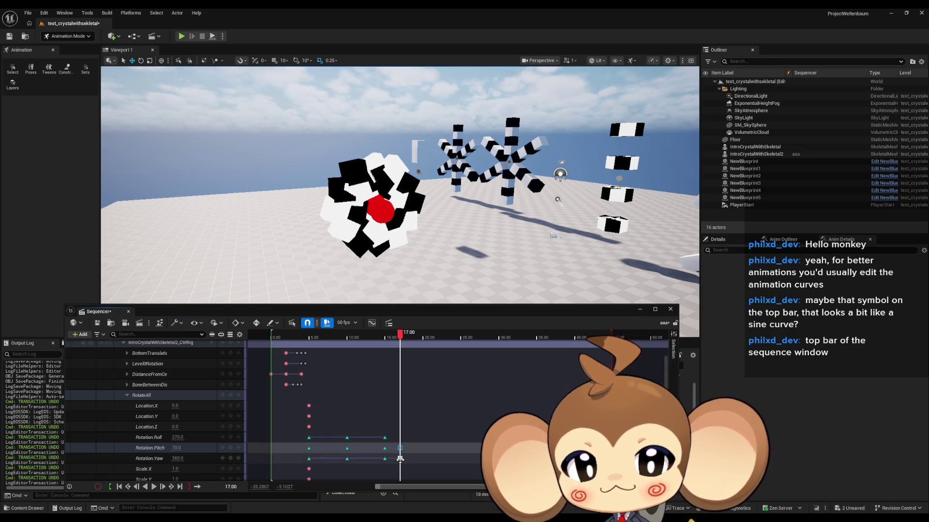
right_click(399, 459)
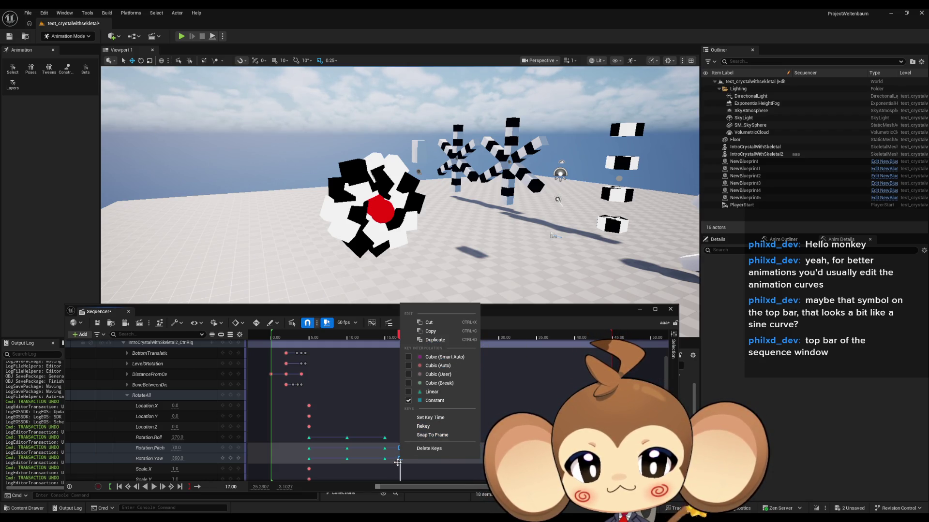
click(397, 462)
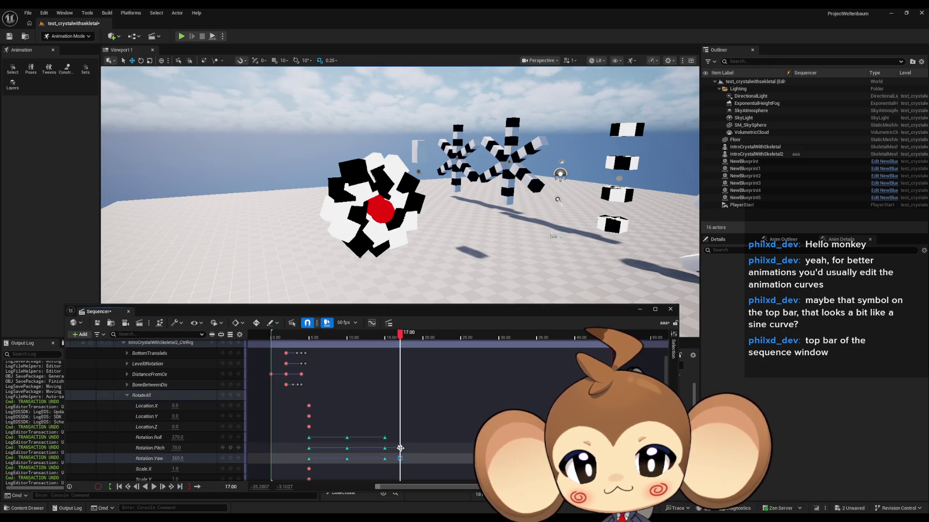
key(Delete)
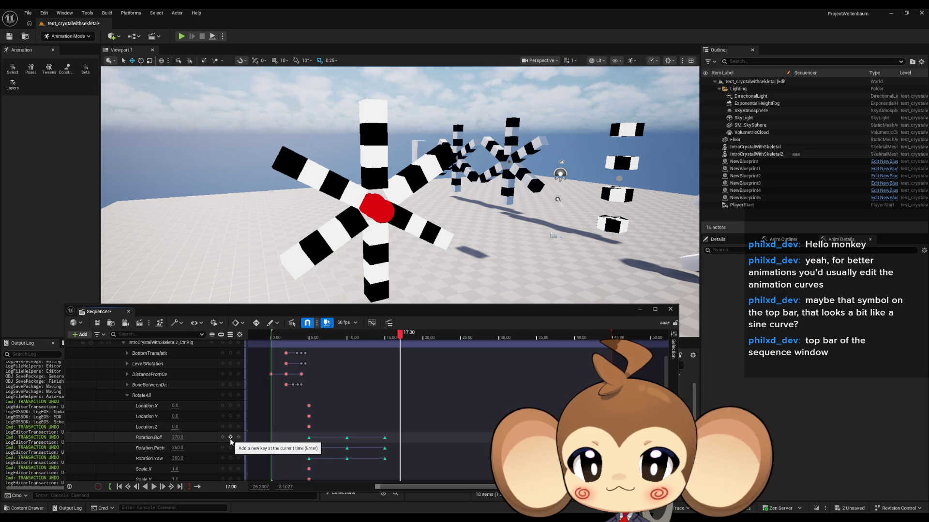
- Add Rotation.Roll keys at 17.00 and at 22.00
click(231, 437)
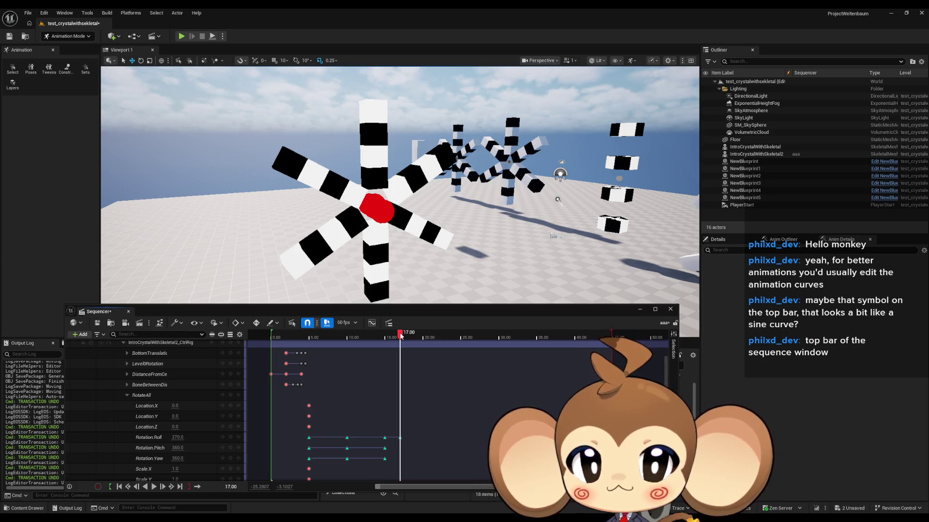
mouse_move(401, 336)
mouse_down()
mouse_move(469, 351)
mouse_move(438, 353)
mouse_up()
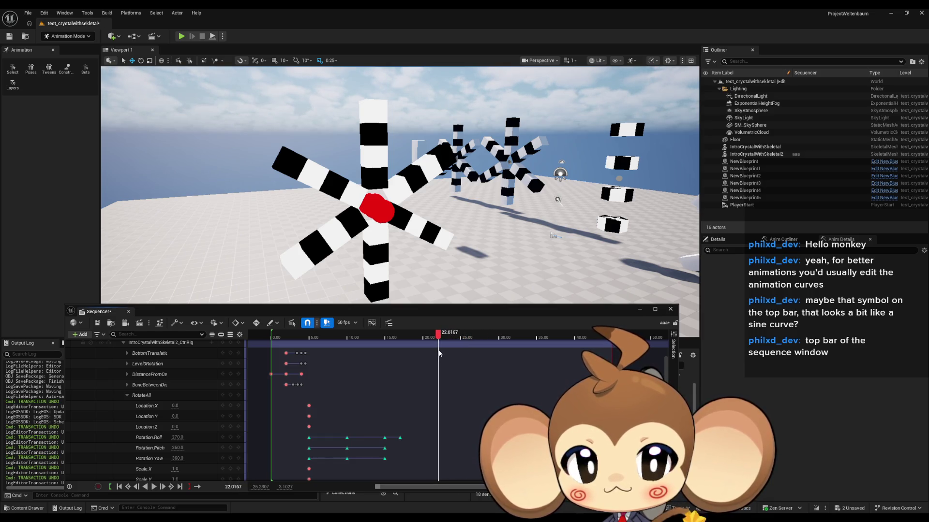
click(243, 487)
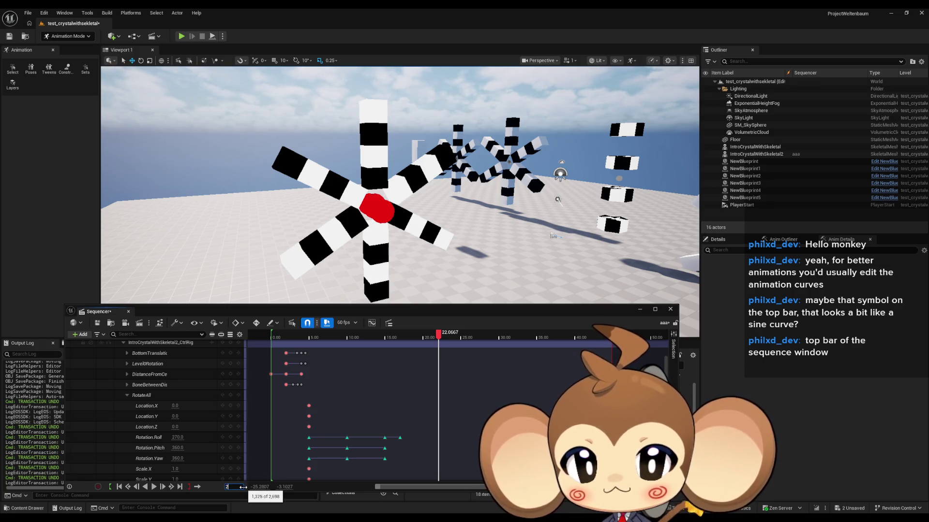
text(2)
key(Return)
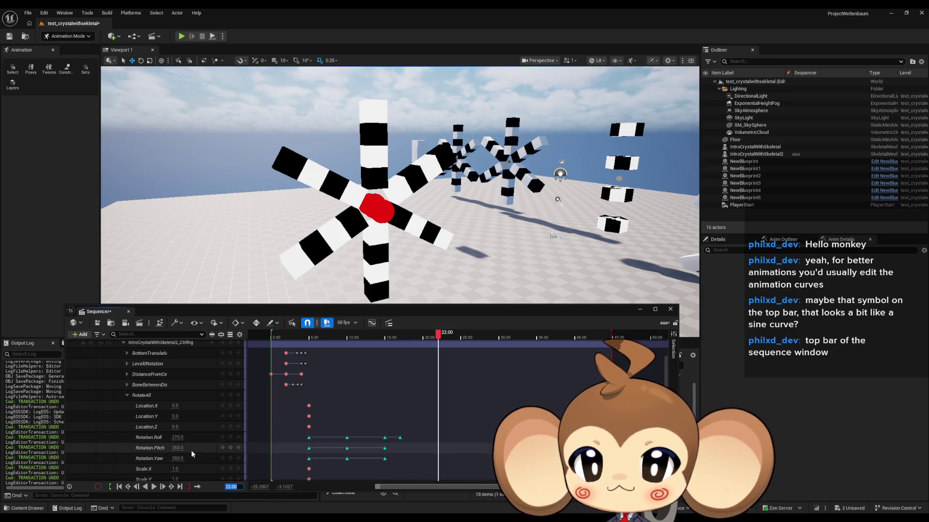
click(231, 437)
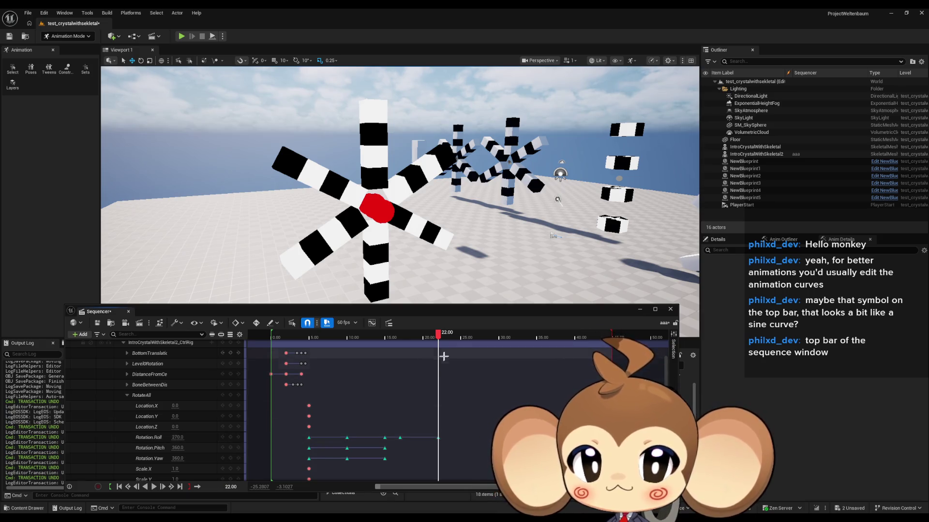
- Return to 22.00 and set that Roll key to 630 (270+360), then scrub back to about 16.4
click(432, 337)
mouse_move(431, 337)
mouse_down()
mouse_move(415, 338)
mouse_move(439, 342)
mouse_up()
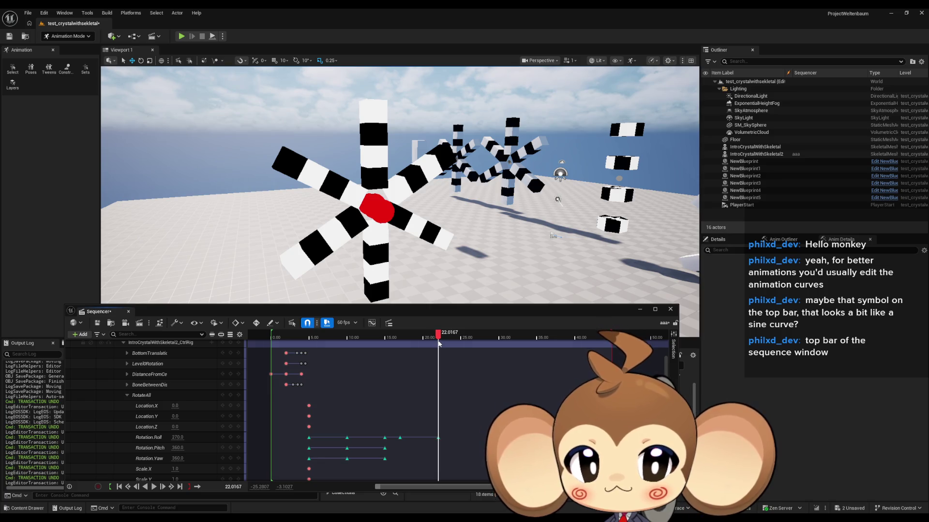
click(233, 487)
text(22)
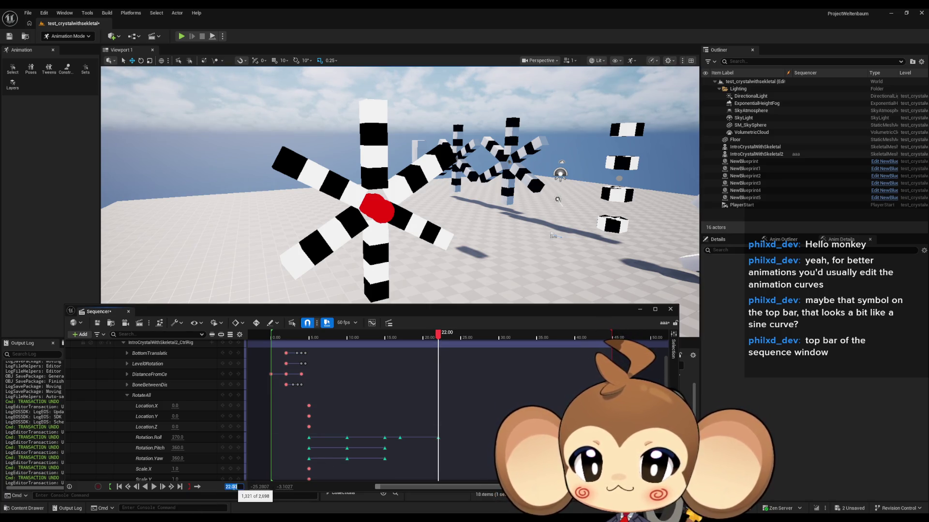
click(179, 438)
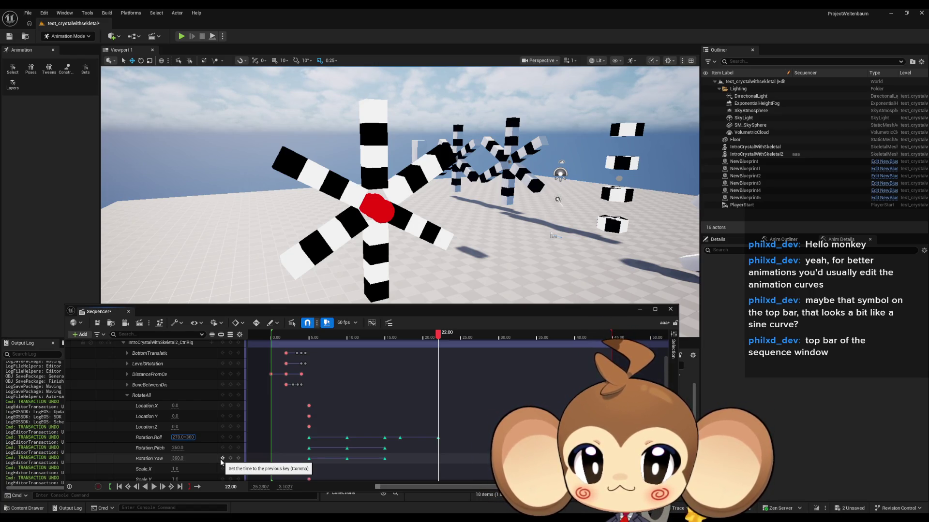
click(438, 337)
drag(439, 337, 401, 341)
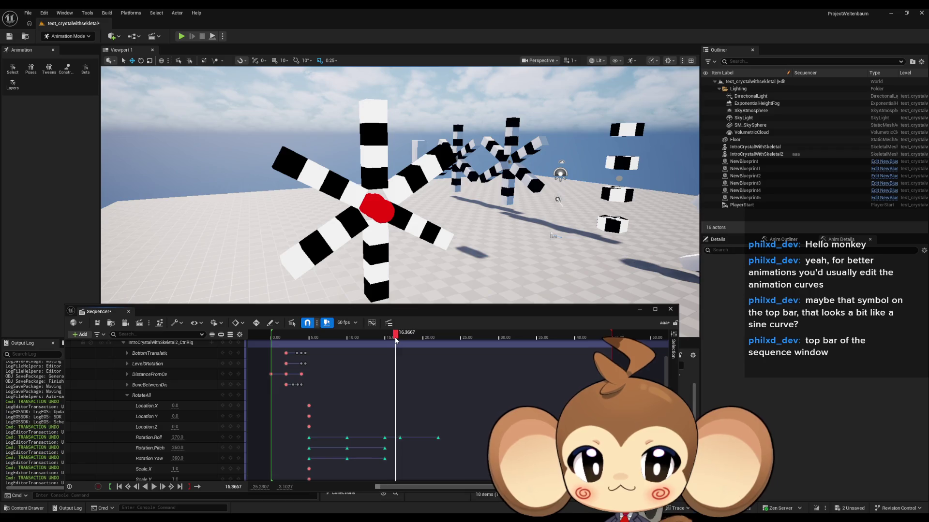
key(space)
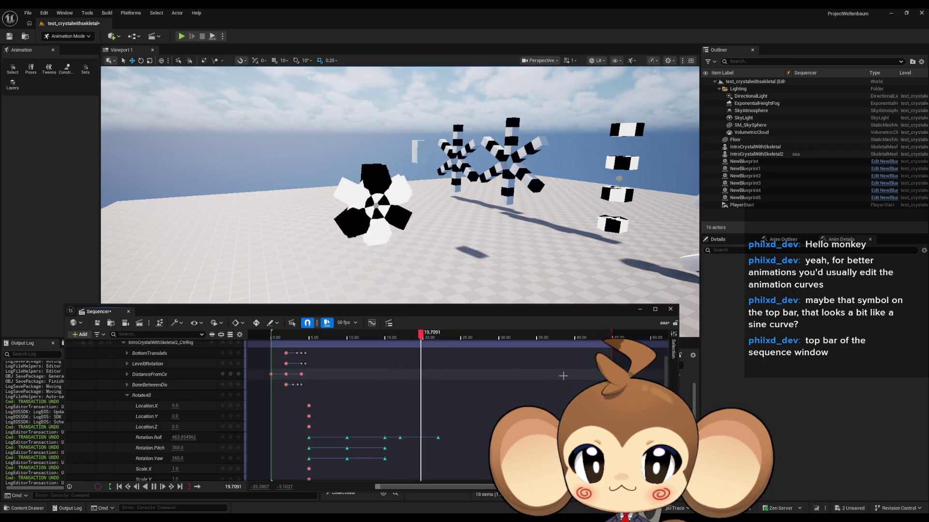
key(space)
mouse_move(427, 354)
mouse_down()
mouse_move(448, 354)
mouse_move(437, 353)
mouse_up()
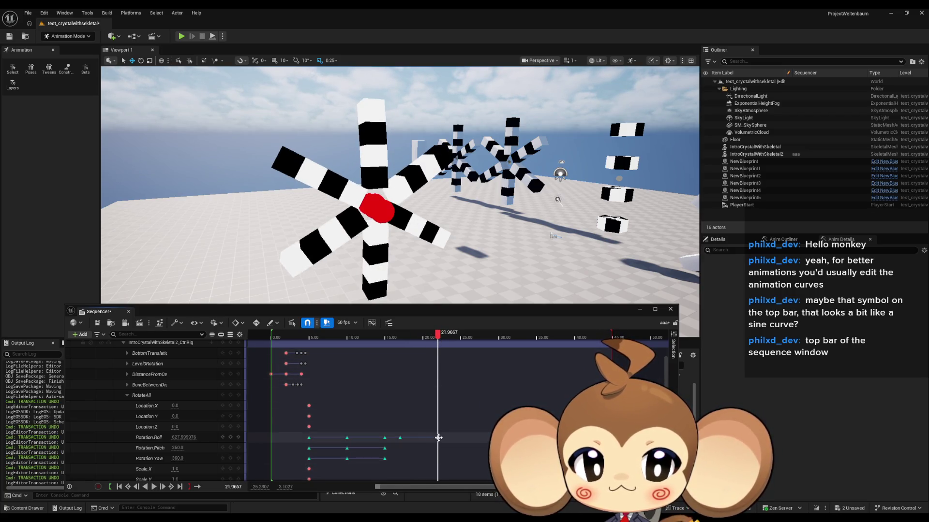
key(period)
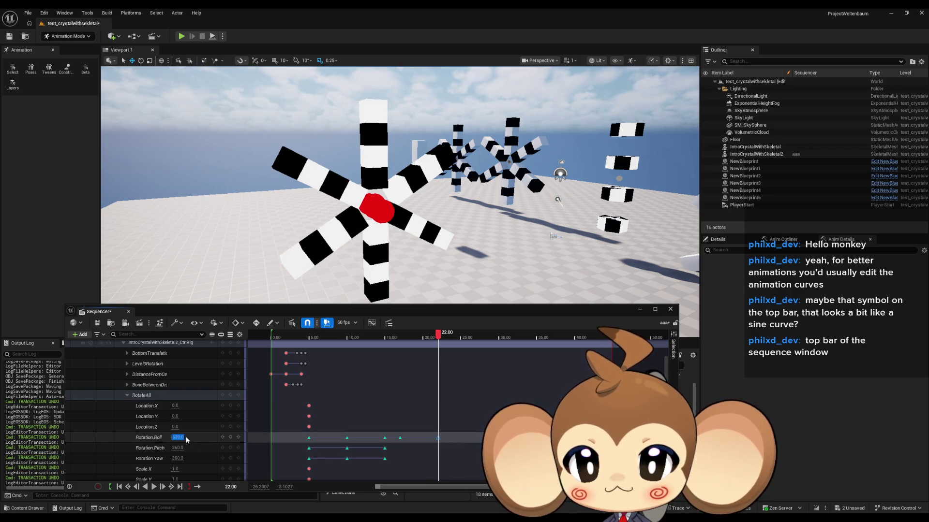
text(630.0-360-360)
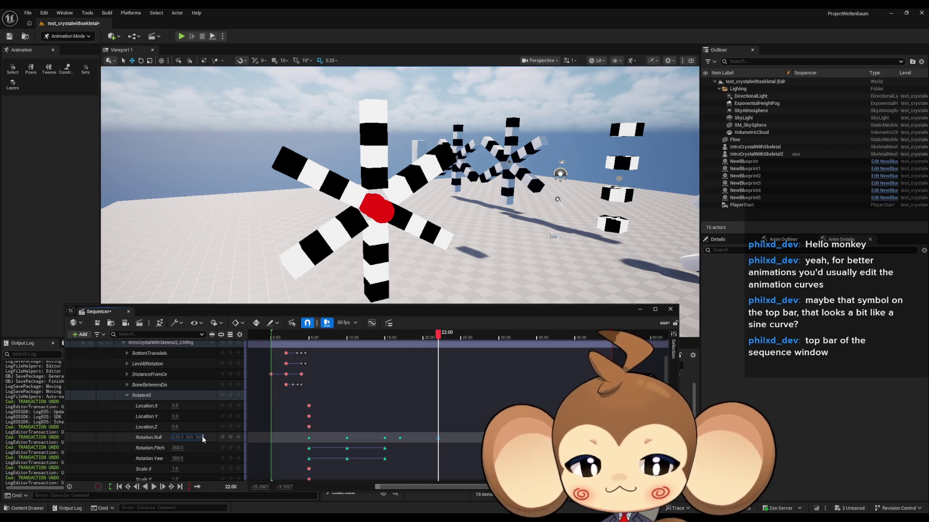
key(Return)
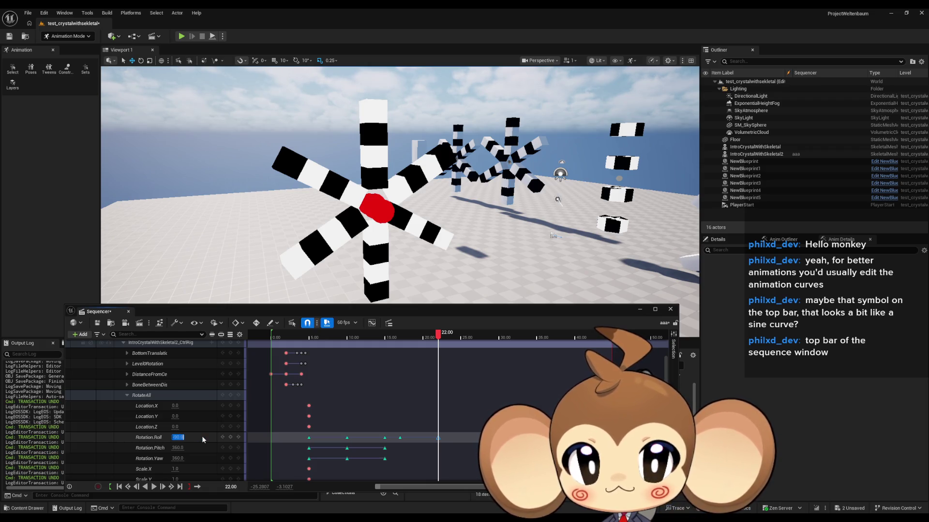
- Replay the crystal's spin, deselect the Roll key, and bring the keys into the Curves editor
drag(438, 338, 393, 343)
key(space)
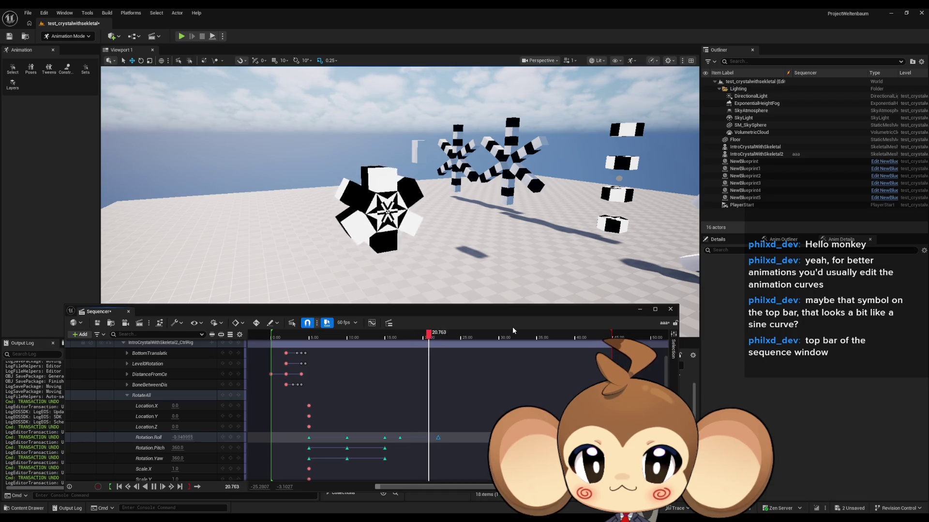
key(space)
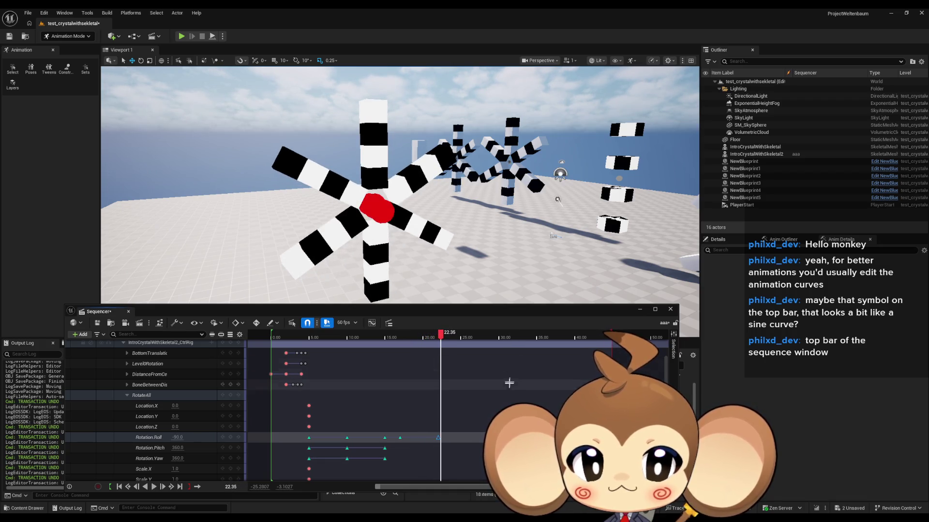
ctrl+scroll(446, 444, up, 5)
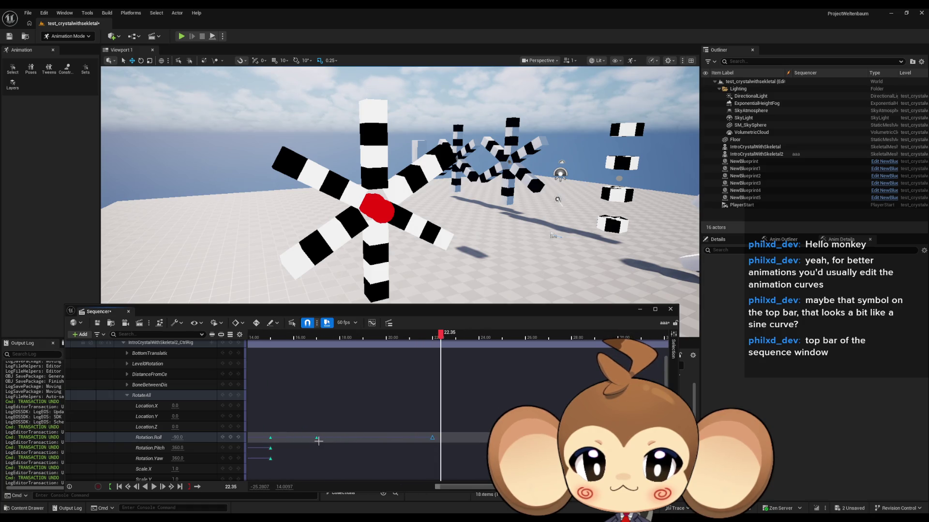
click(353, 441)
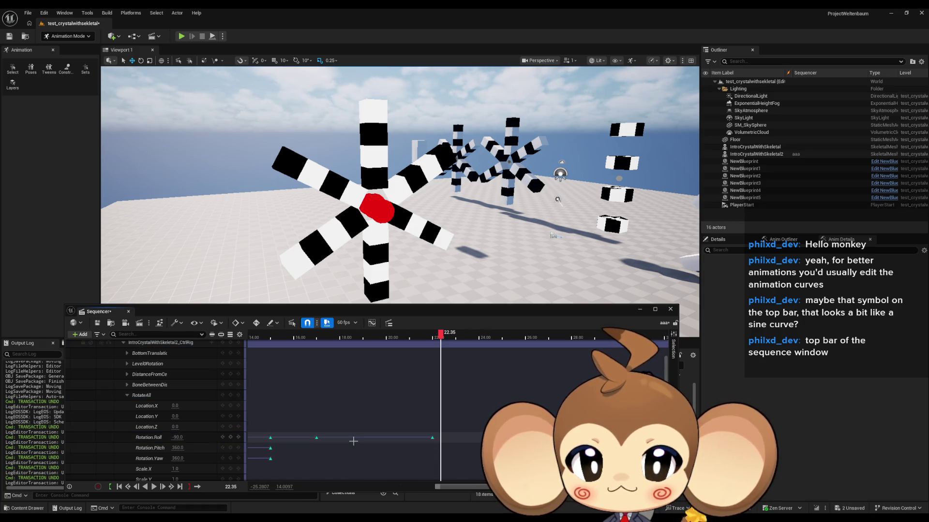
click(371, 324)
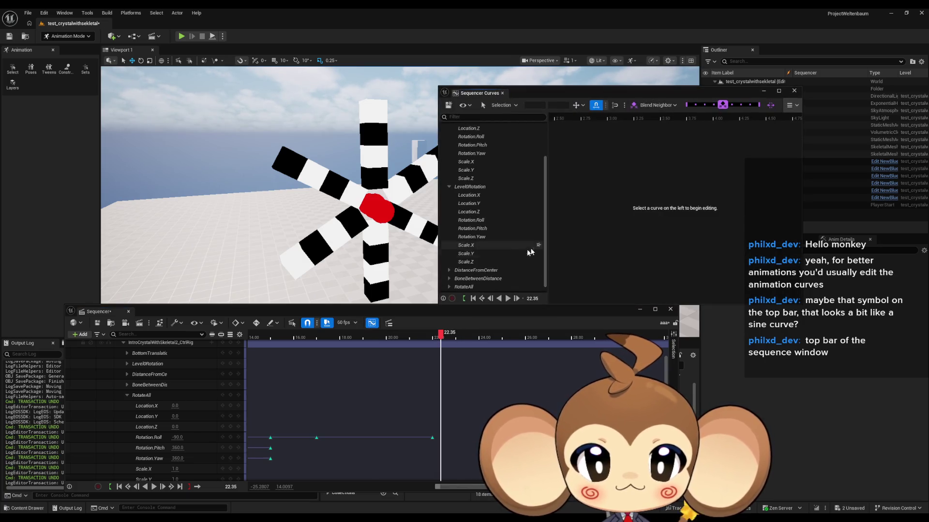
- Collapse Level0Rotation and BottomTranslation, and show RotateAll's Rotation.Roll curve
scroll(501, 254, down, 1)
click(448, 181)
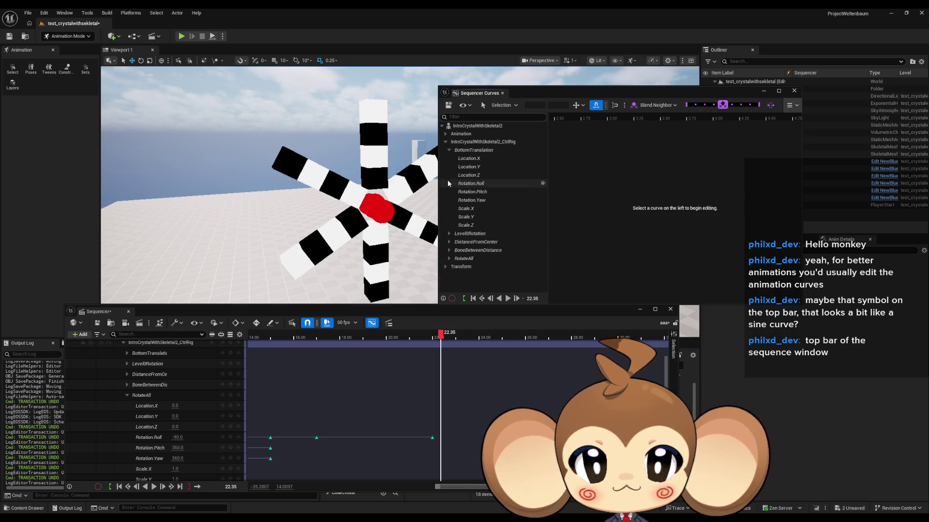
click(448, 150)
click(450, 182)
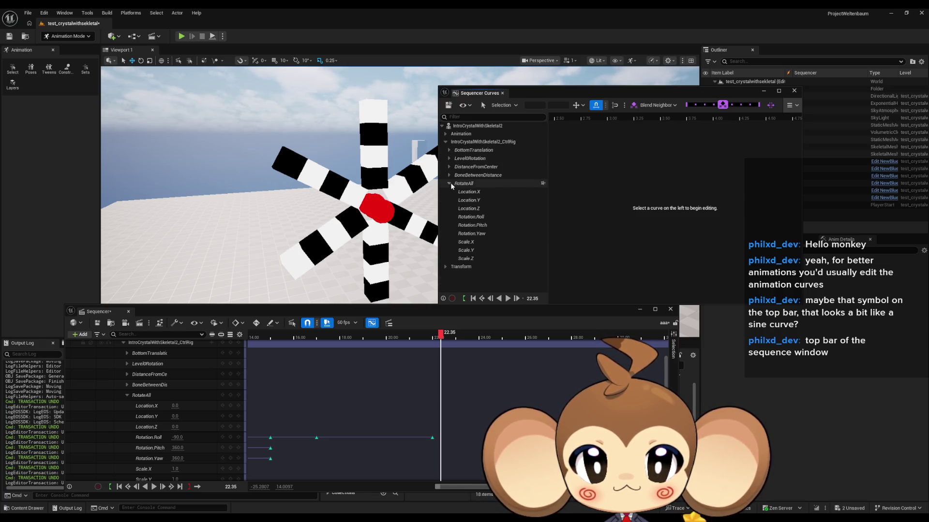
click(491, 218)
- Reposition the Curves window and frame the Roll curve in the graph
mouse_move(606, 90)
mouse_down()
mouse_move(623, 151)
mouse_move(618, 145)
mouse_up()
scroll(694, 293, down, 3)
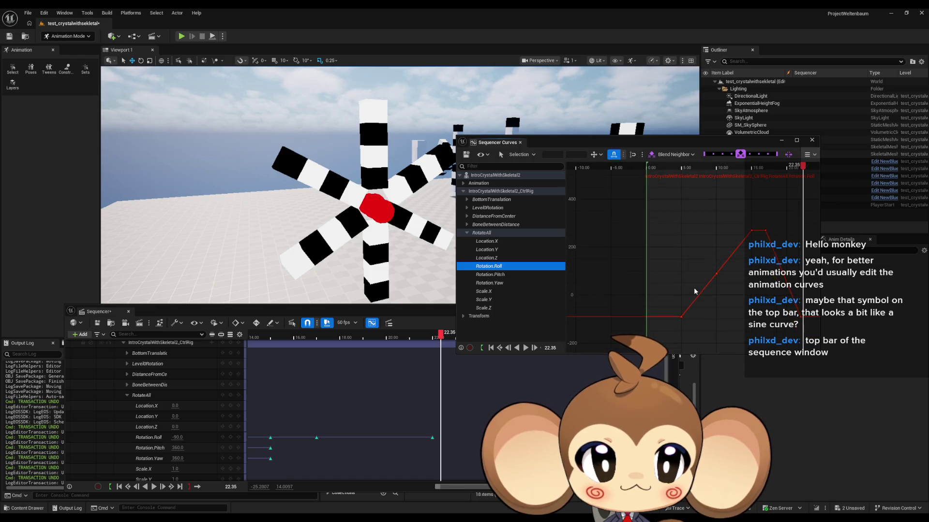
scroll(750, 309, down, 3)
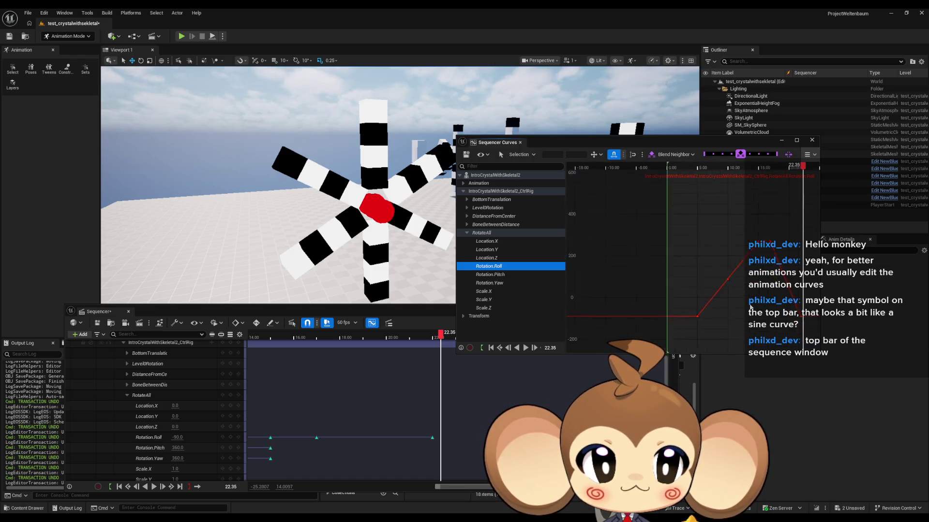
scroll(749, 305, up, 3)
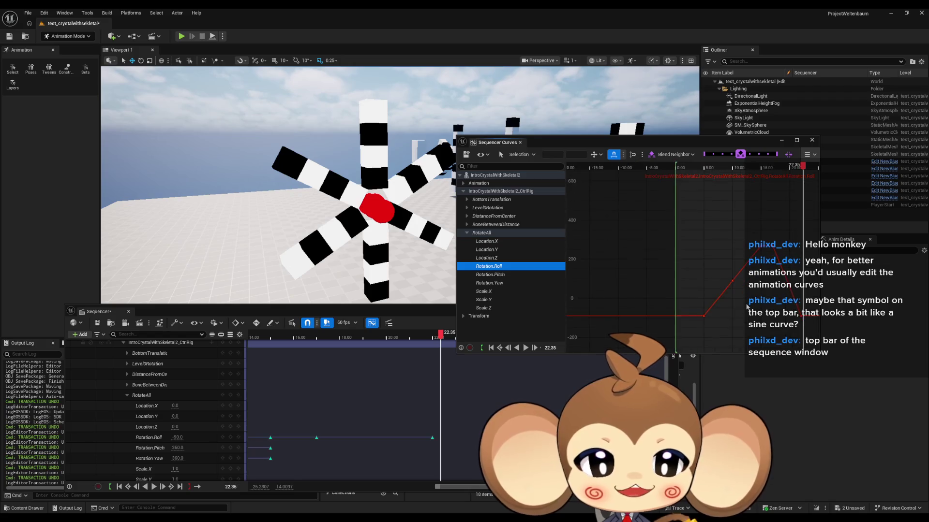
scroll(591, 269, down, 3)
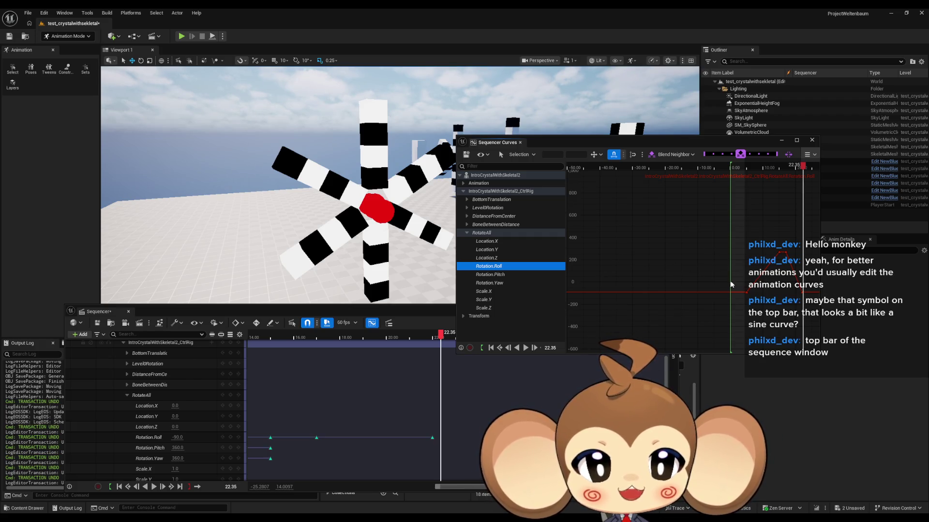
scroll(722, 283, up, 3)
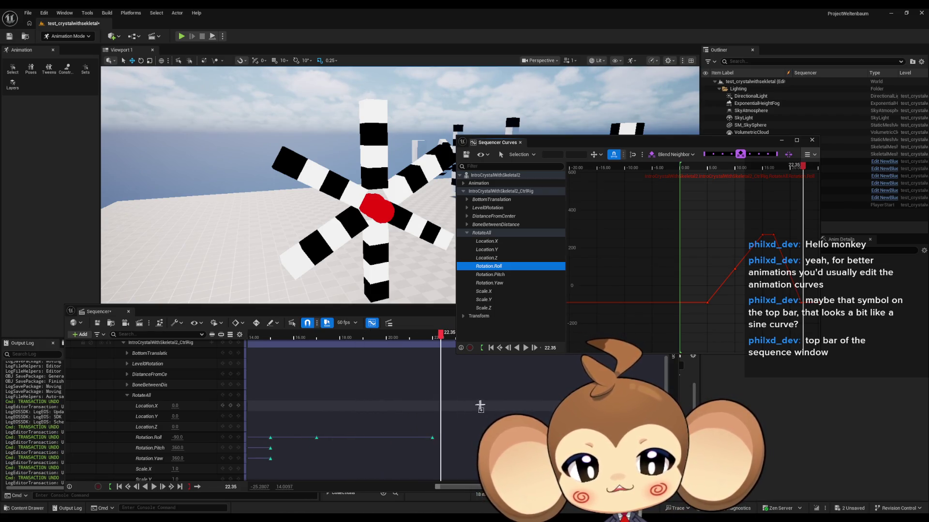
drag(720, 144, 713, 130)
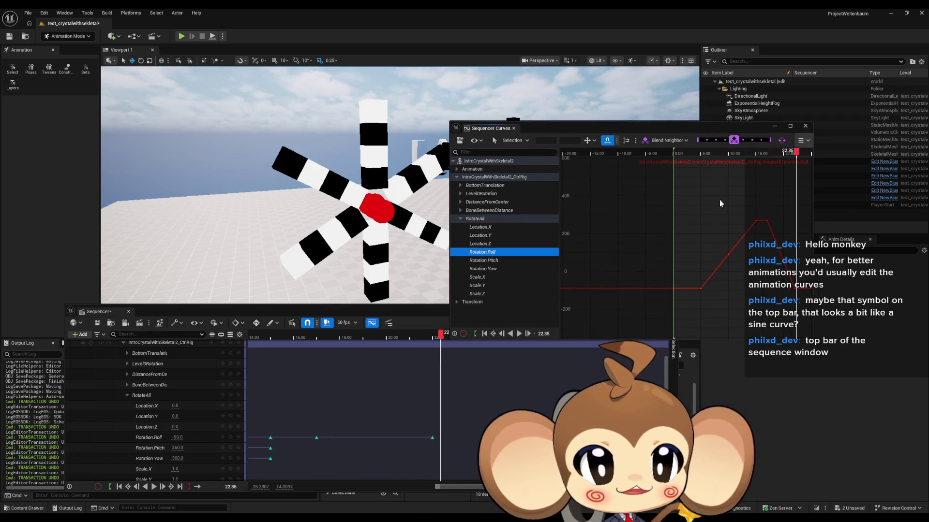
drag(656, 221, 556, 198)
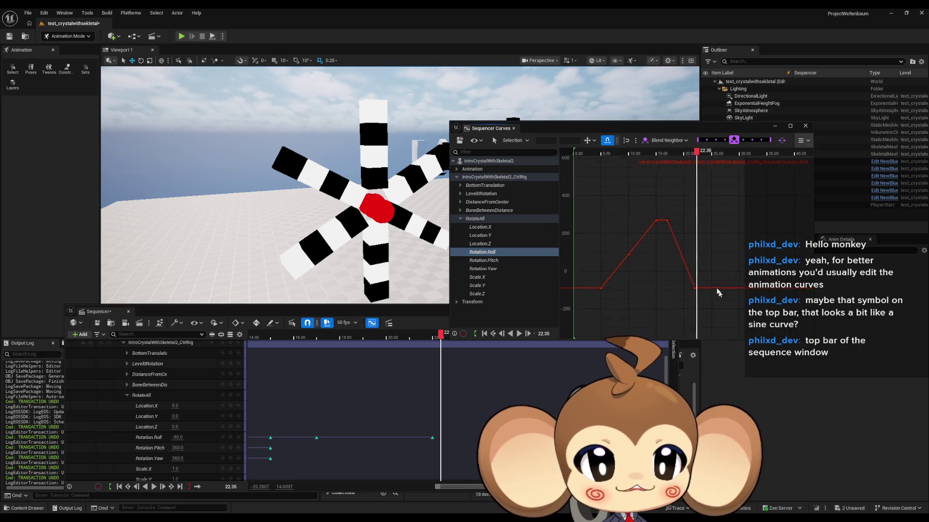
scroll(688, 260, up, 3)
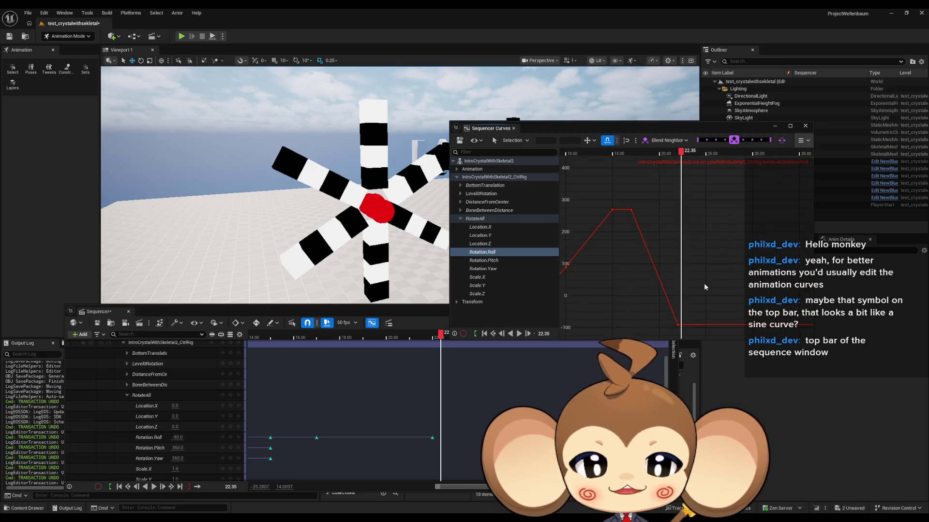
drag(710, 269, 700, 268)
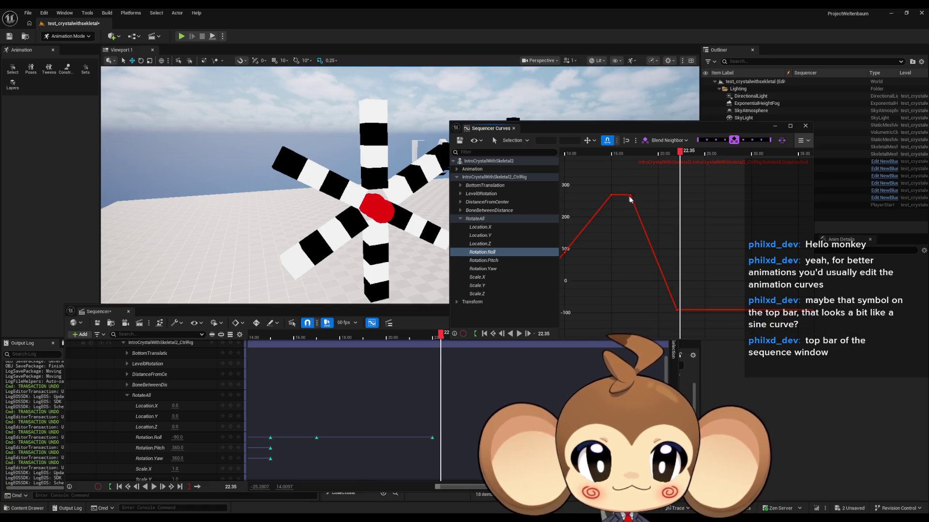
- Give the 270 peak and -90 tail keys Auto tangents and preview the eased descent
click(630, 196)
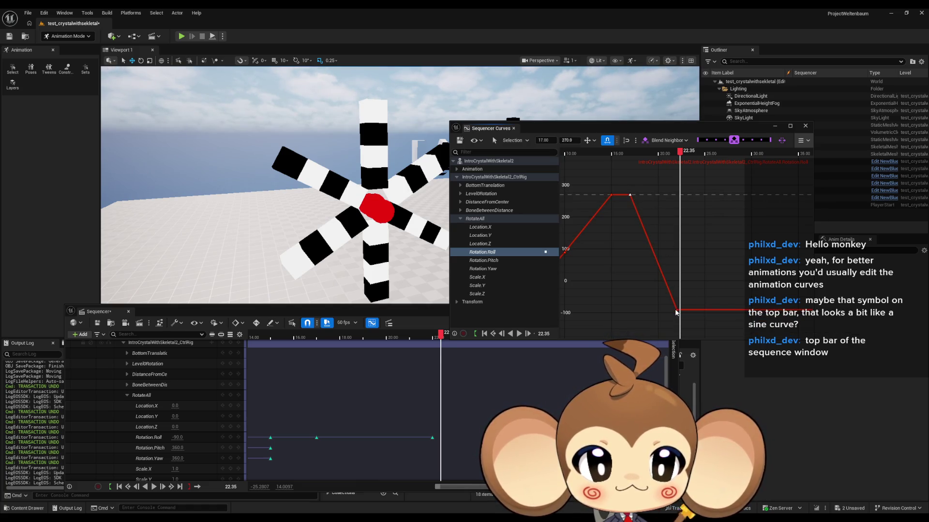
shift+click(676, 310)
right_click(676, 310)
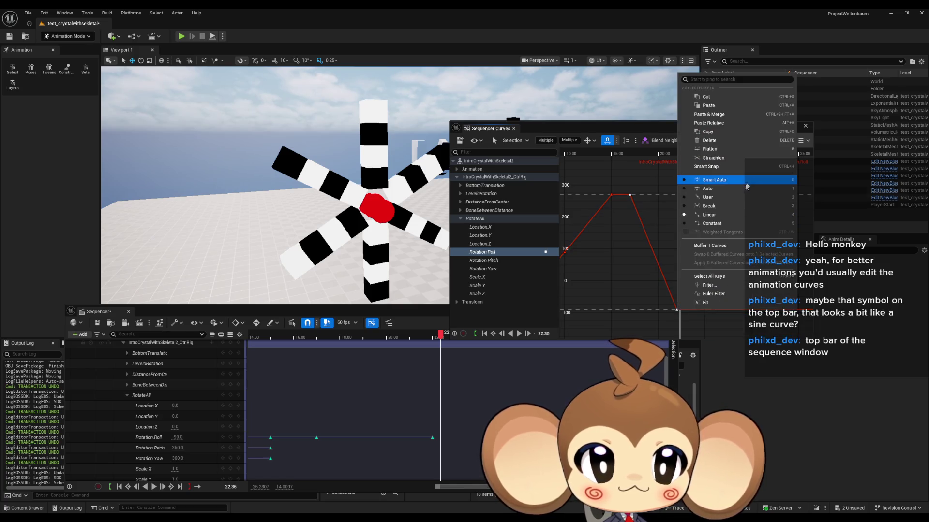
click(718, 195)
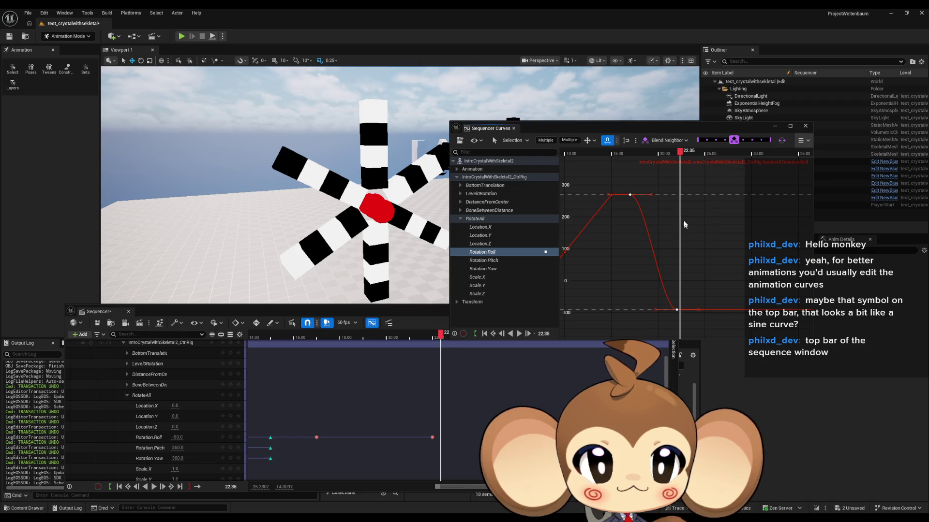
mouse_move(680, 154)
mouse_down()
mouse_move(625, 153)
mouse_move(651, 161)
mouse_up()
right_click(642, 208)
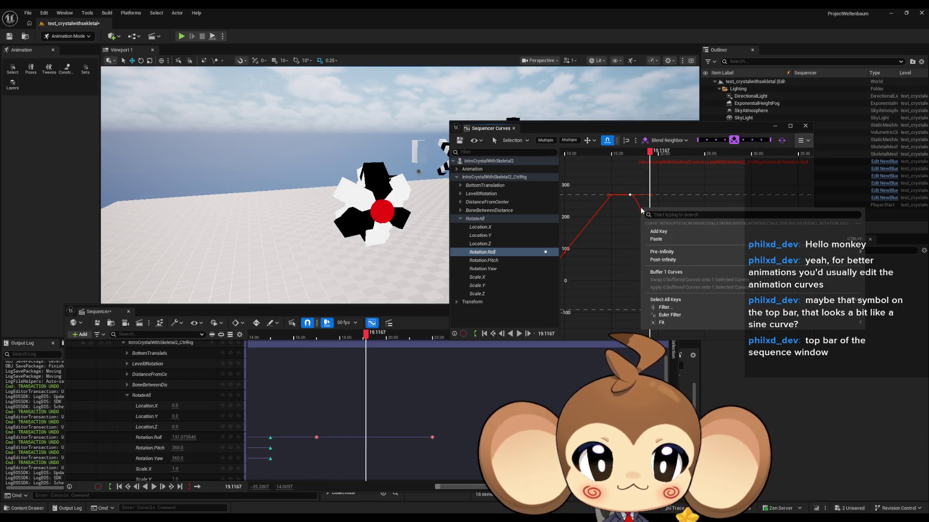
- Add a key on the descent after the 270 plateau, raise it to about 247, and play
click(665, 232)
click(647, 209)
drag(647, 210, 644, 203)
drag(651, 152, 636, 154)
key(space)
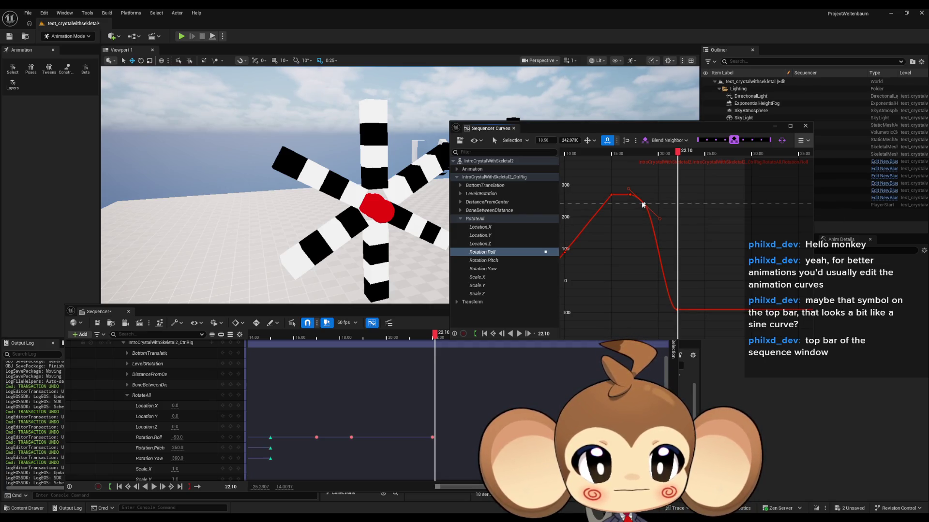
- Shift the mid key later and slightly higher, check frame 19, and move the Sequencer up
drag(642, 205, 626, 193)
mouse_move(653, 219)
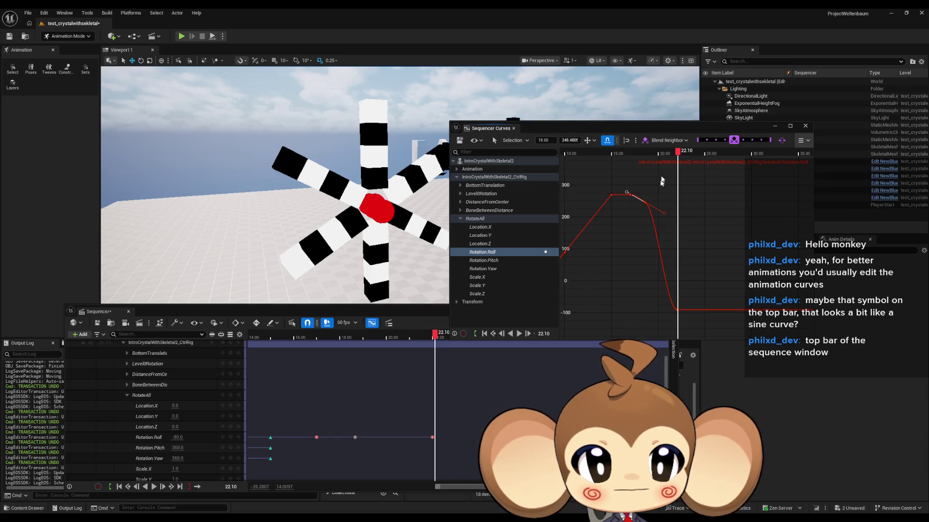
mouse_move(677, 152)
mouse_down()
mouse_move(633, 160)
mouse_move(650, 162)
mouse_up()
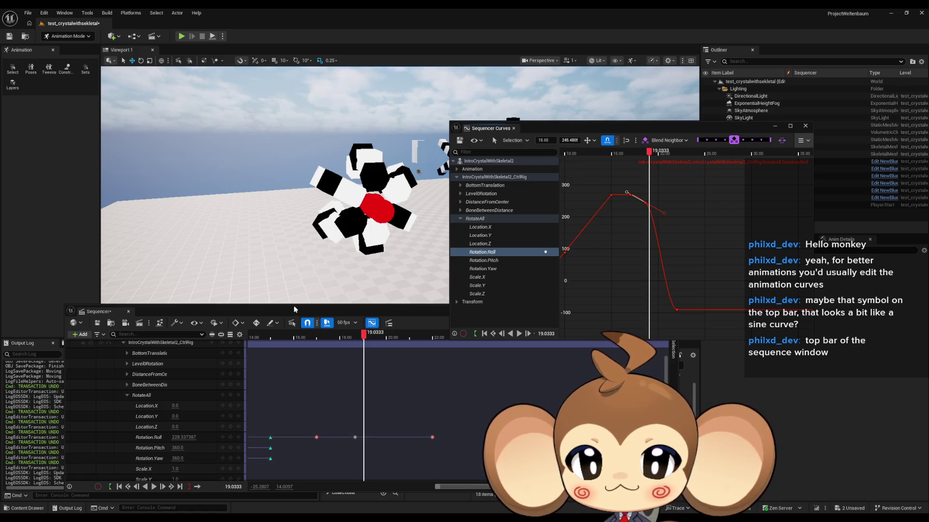
mouse_move(290, 314)
mouse_down()
mouse_move(255, 301)
mouse_move(202, 251)
mouse_up()
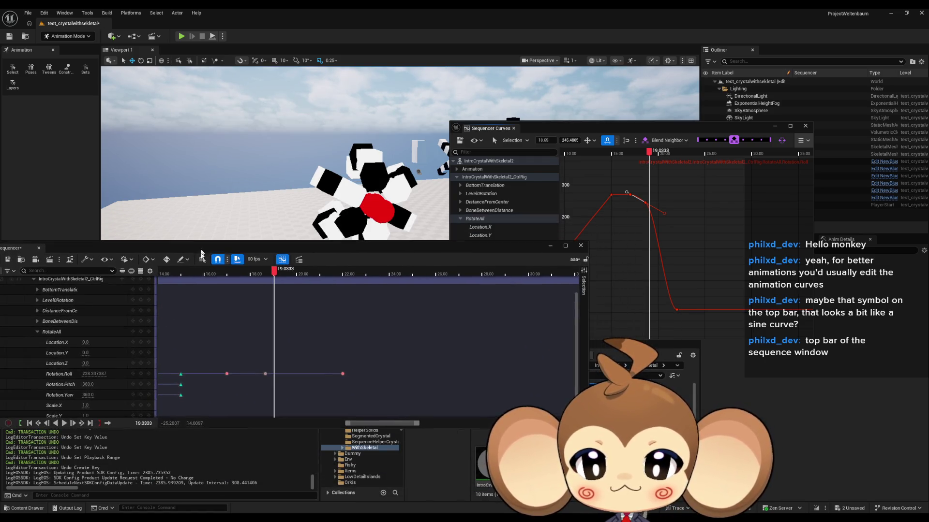
- Move the playhead and mid Roll key to 19.00, then drag its value down to about 198.4
click(144, 424)
text(19)
key(Return)
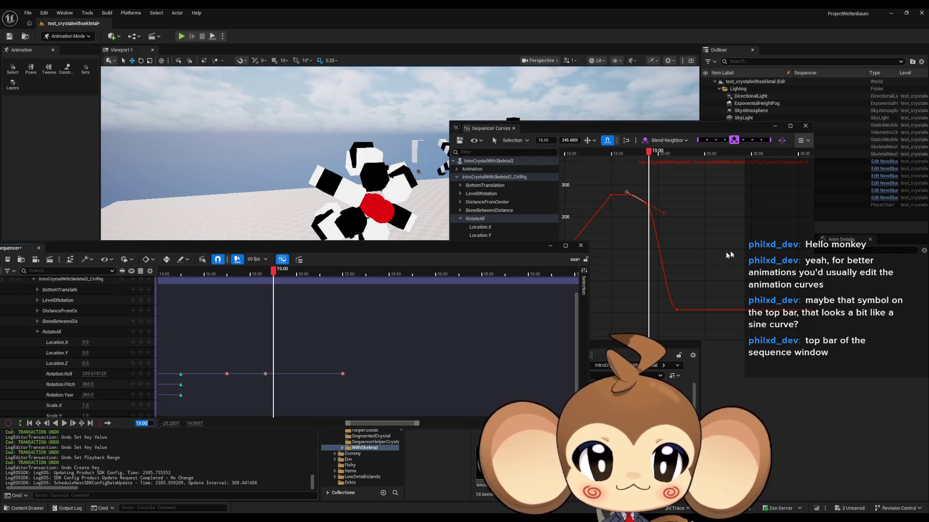
click(645, 202)
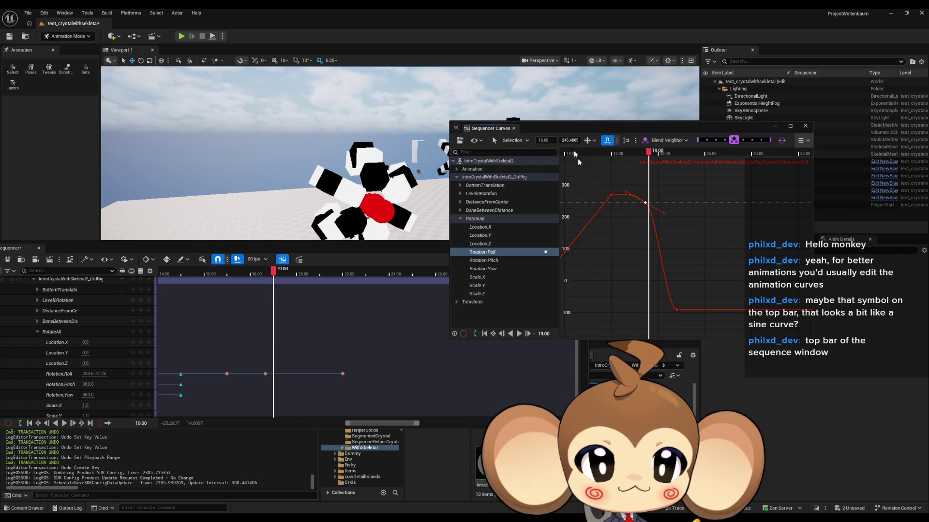
text(19)
key(Return)
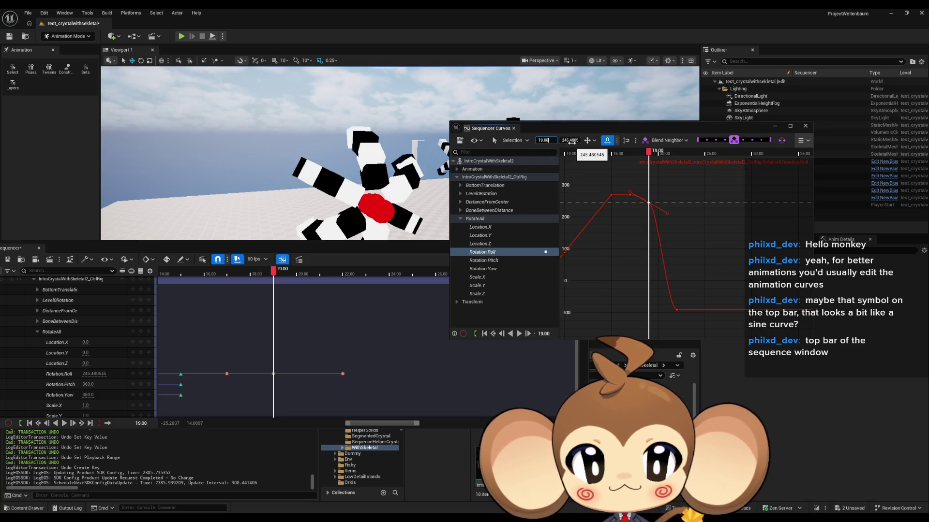
drag(347, 245, 347, 326)
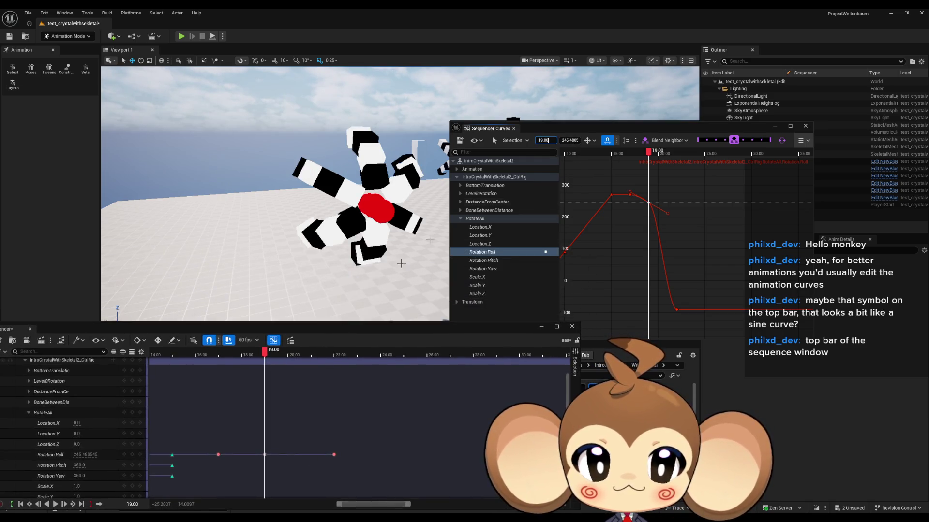
drag(575, 140, 564, 140)
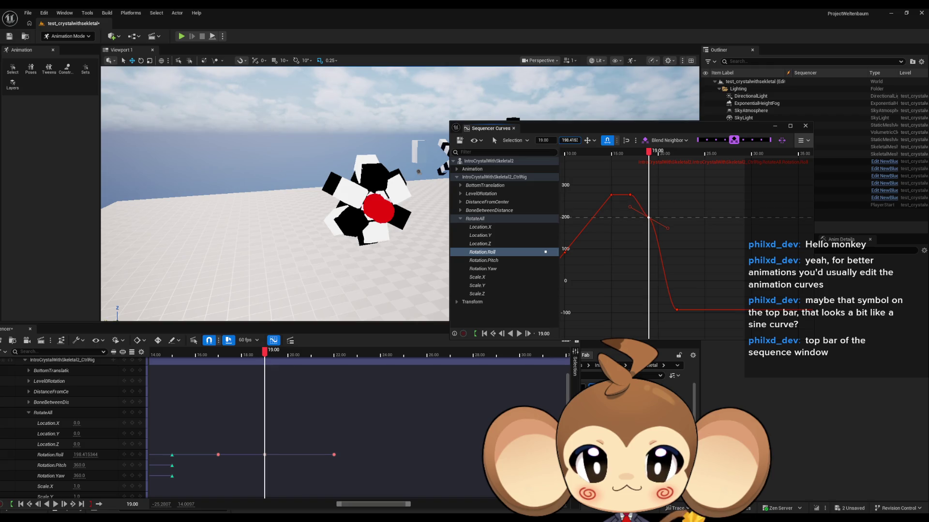
scroll(402, 194, up, 5)
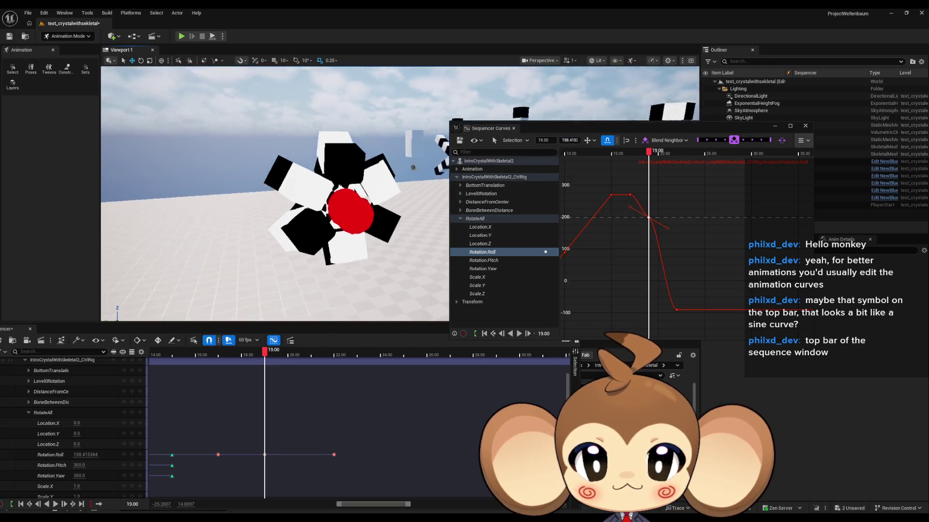
scroll(279, 193, up, 5)
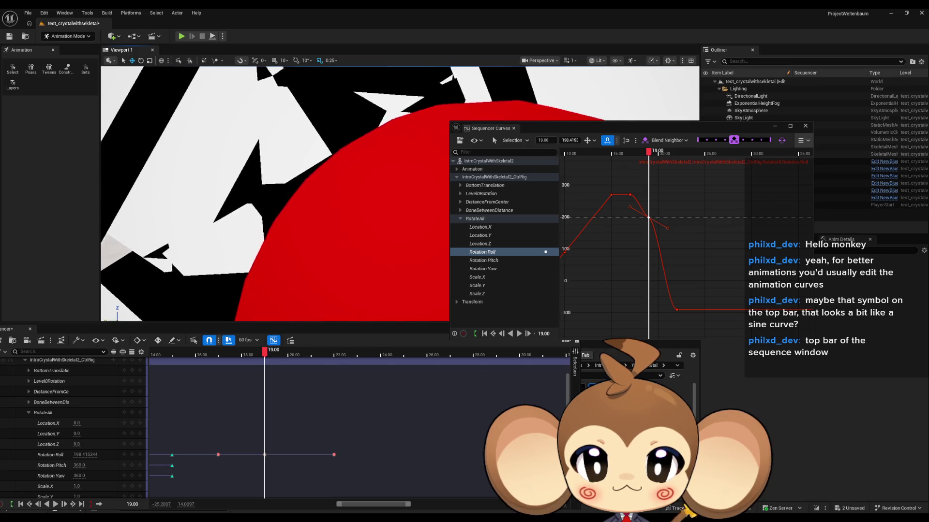
scroll(400, 194, down, 10)
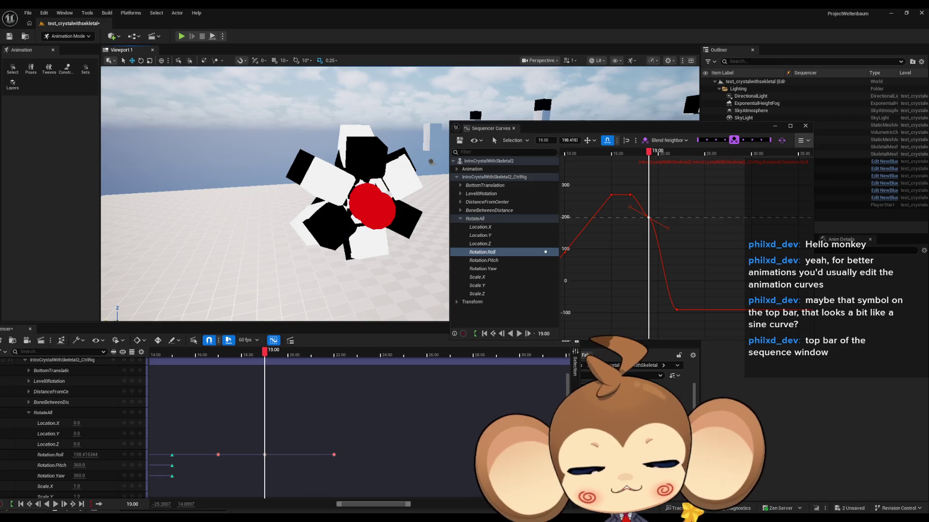
drag(353, 241, 353, 241)
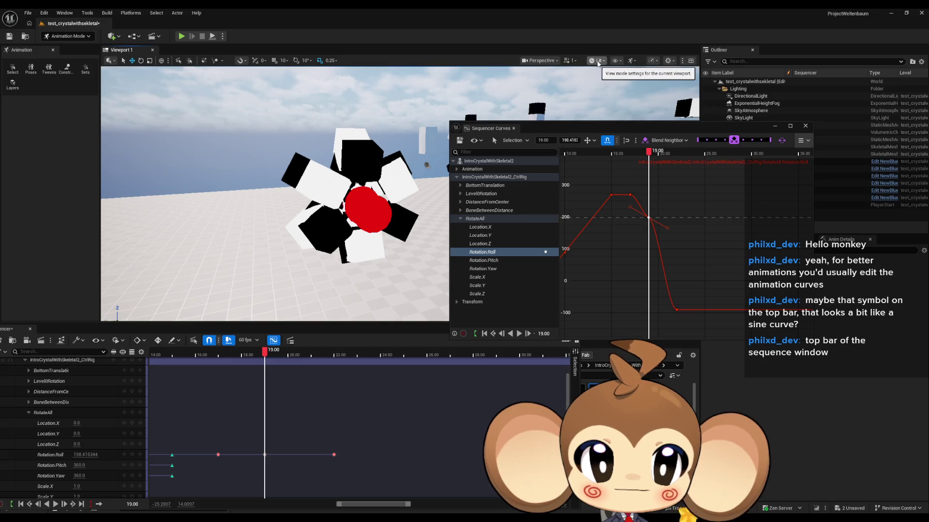
- Look through the viewport's Lit view-mode and Show flags menus
click(597, 62)
click(613, 62)
click(614, 62)
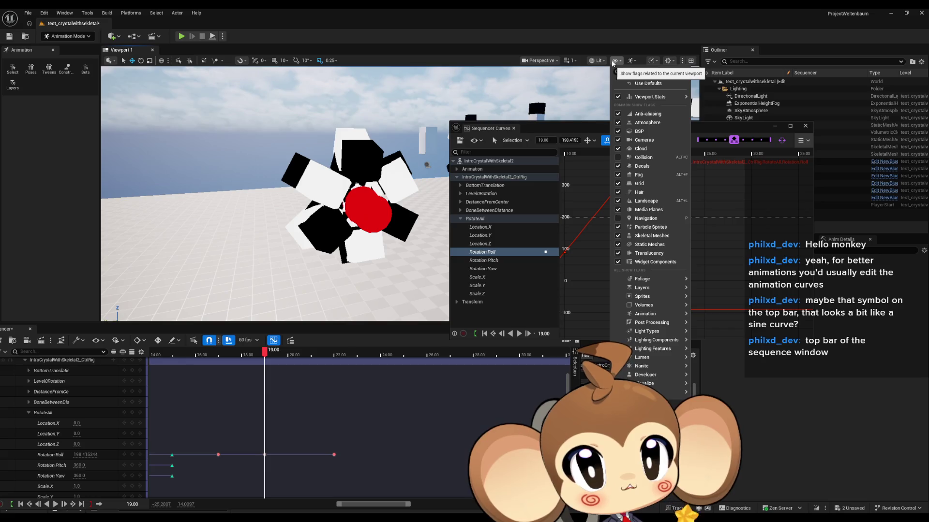
click(600, 62)
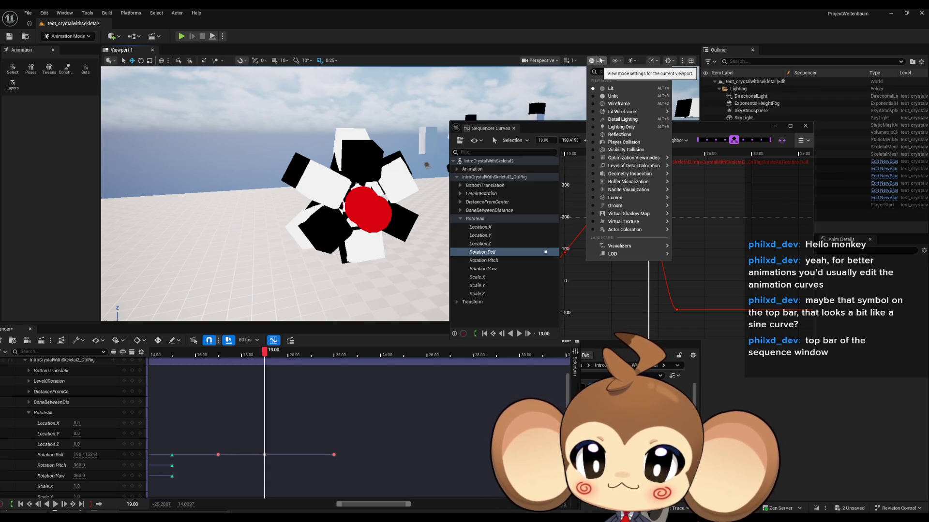
click(615, 62)
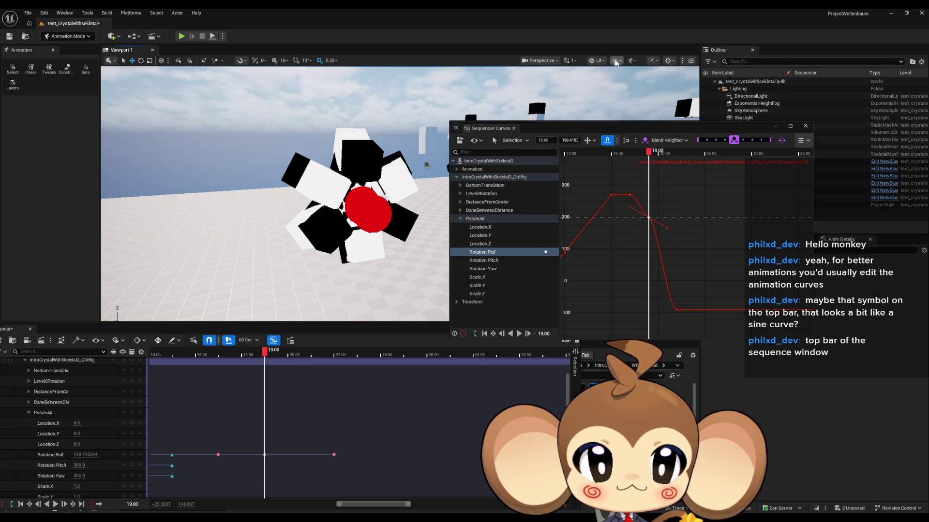
- Enable Game View from the Perspective menu, then raise the 19.00 Roll key to about 221
click(542, 61)
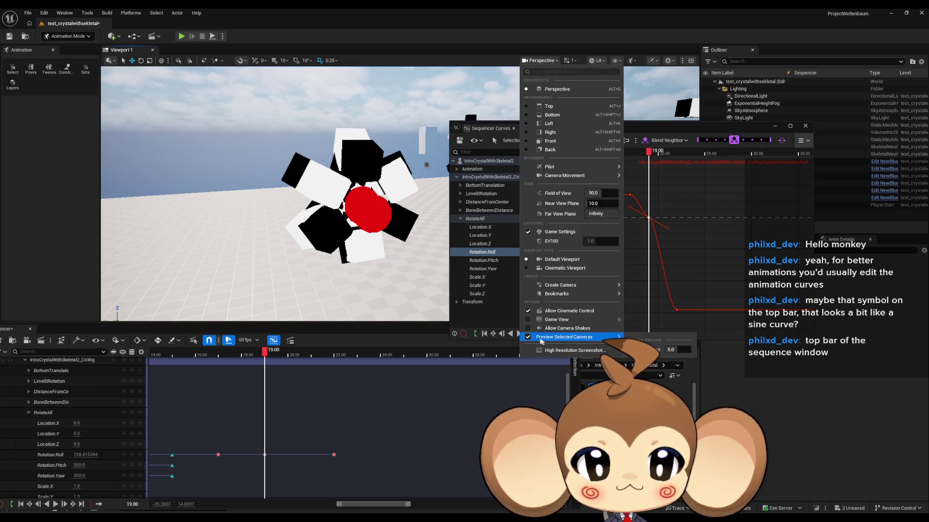
click(527, 320)
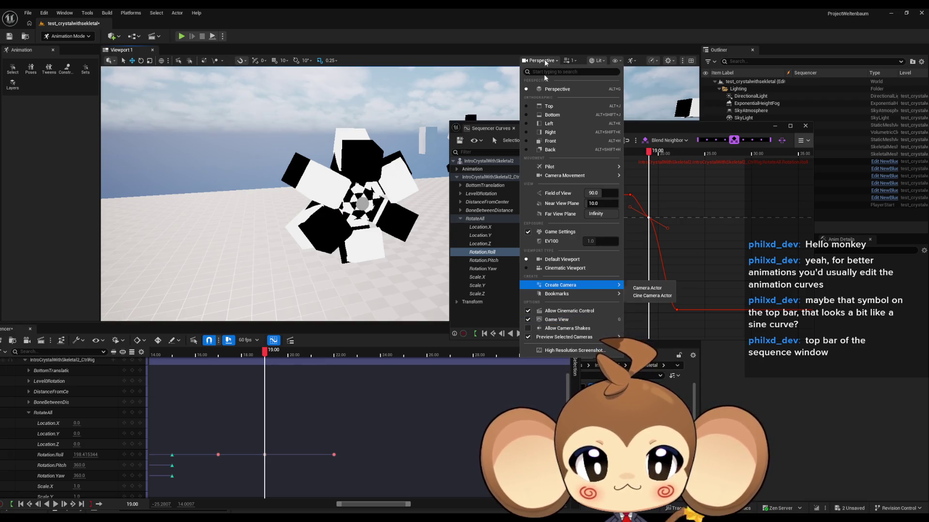
click(537, 61)
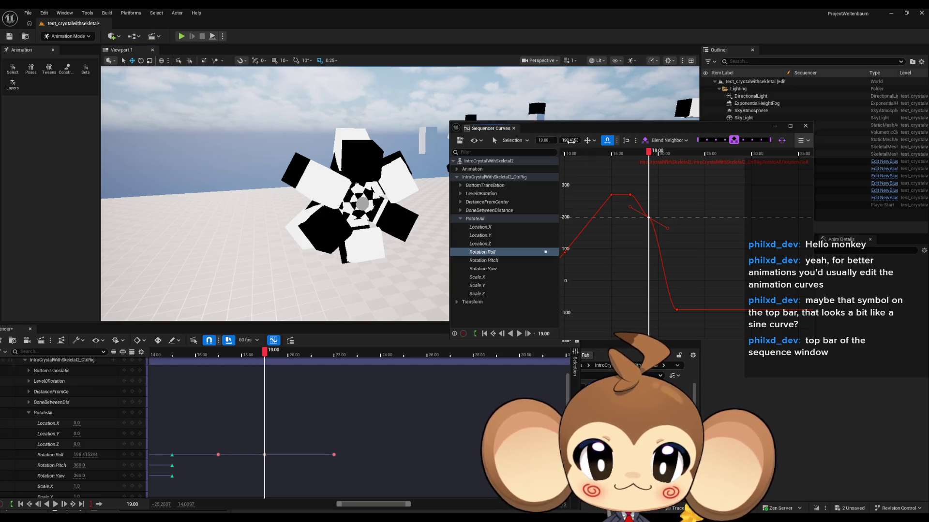
drag(569, 141, 580, 140)
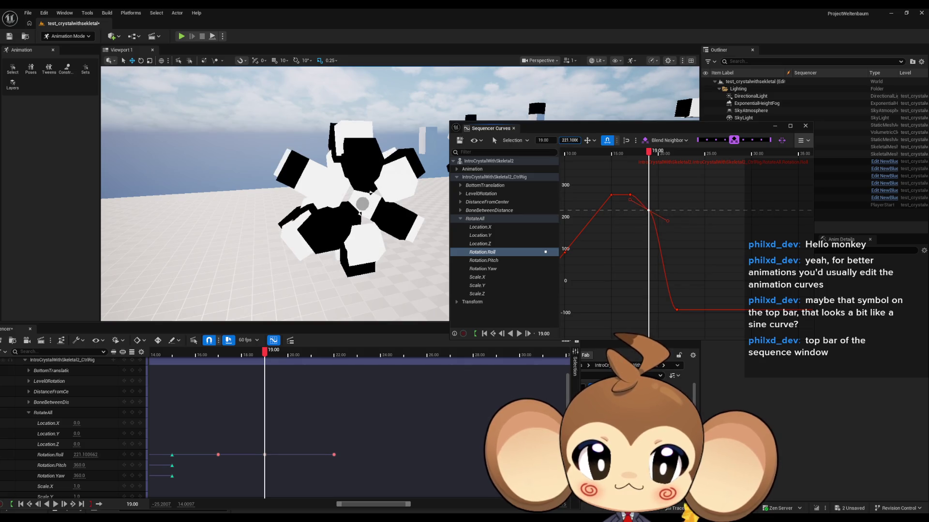
- Try Roll values 221, 222, then 220 down to 217, settling the 19.00 key at 216
scroll(364, 208, up, 10)
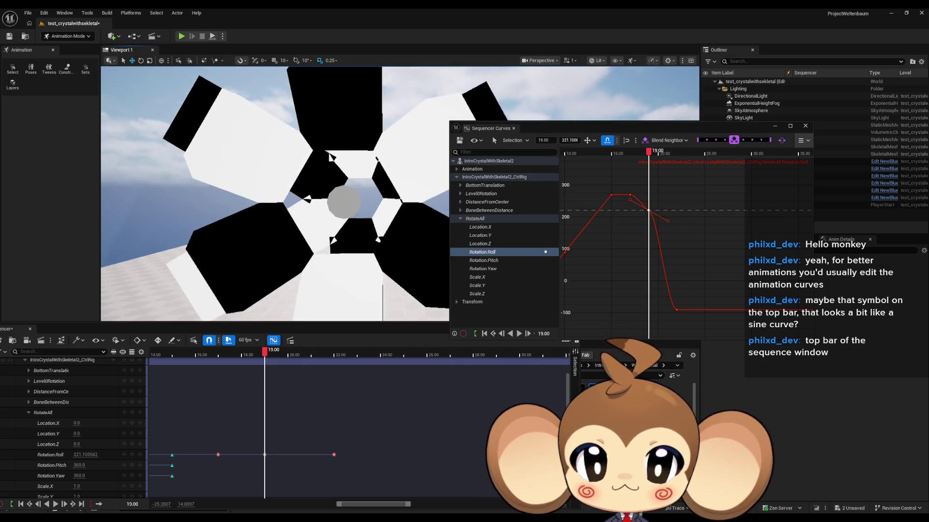
scroll(364, 209, up, 5)
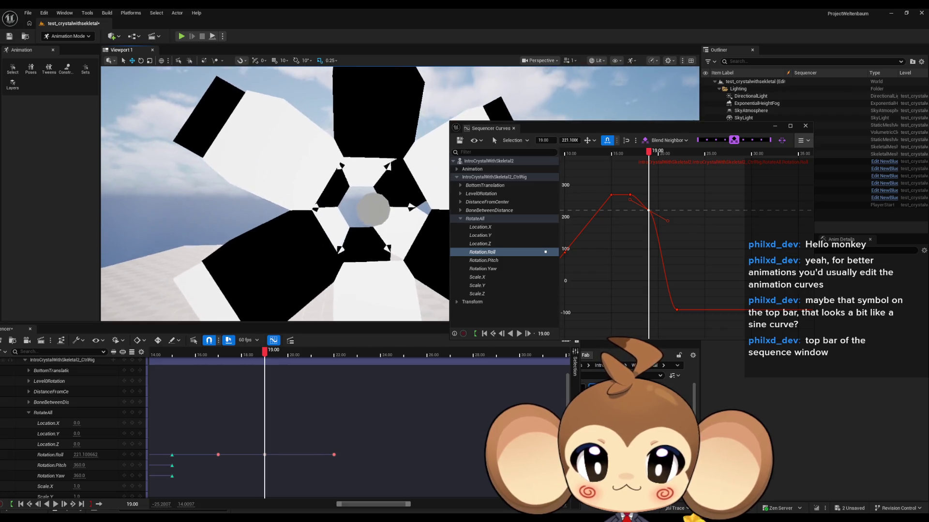
scroll(343, 199, up, 10)
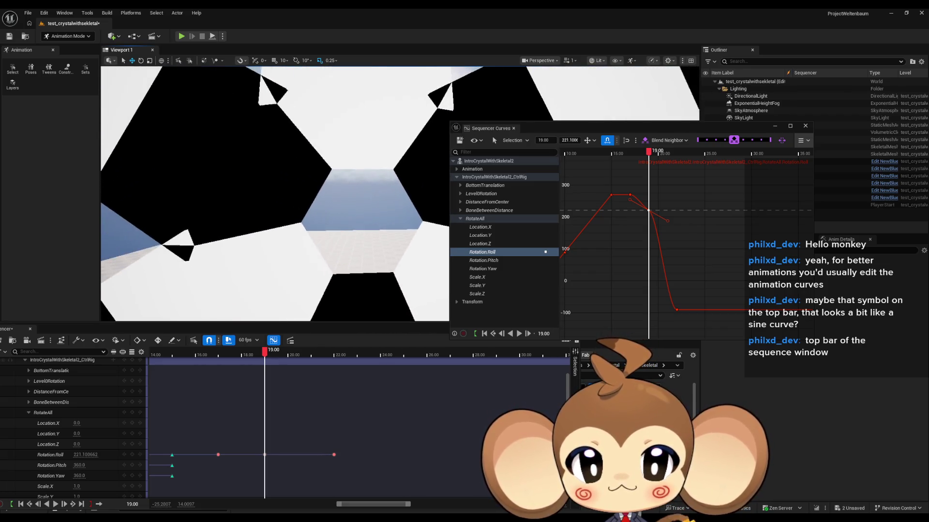
click(569, 140)
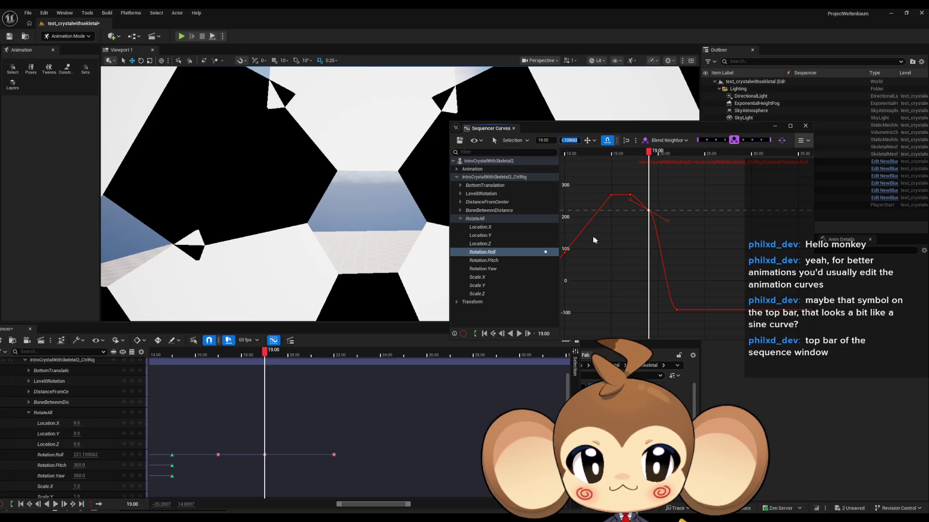
text(221)
key(Return)
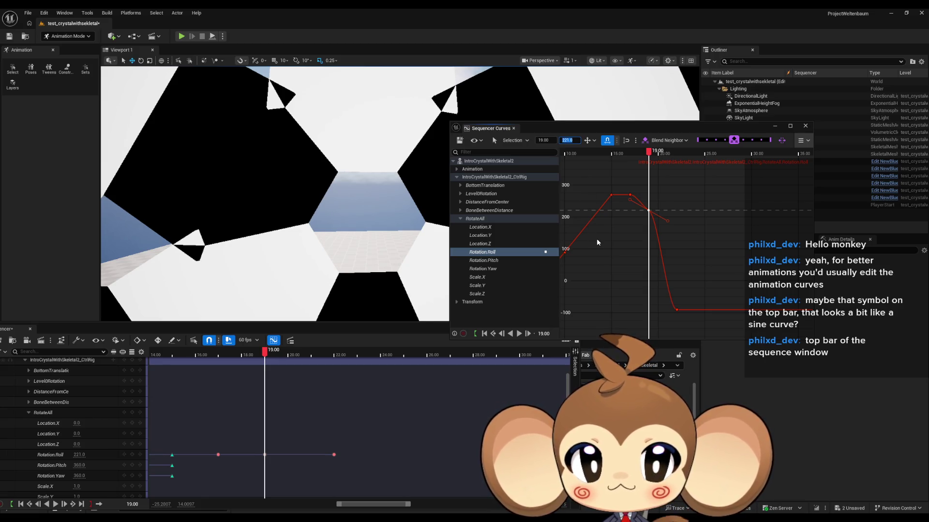
text(222)
key(Return)
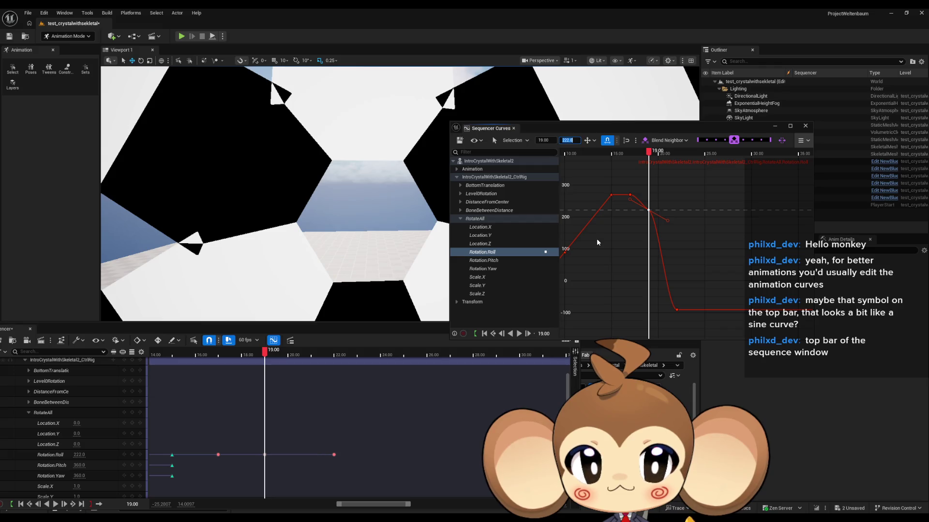
text(220)
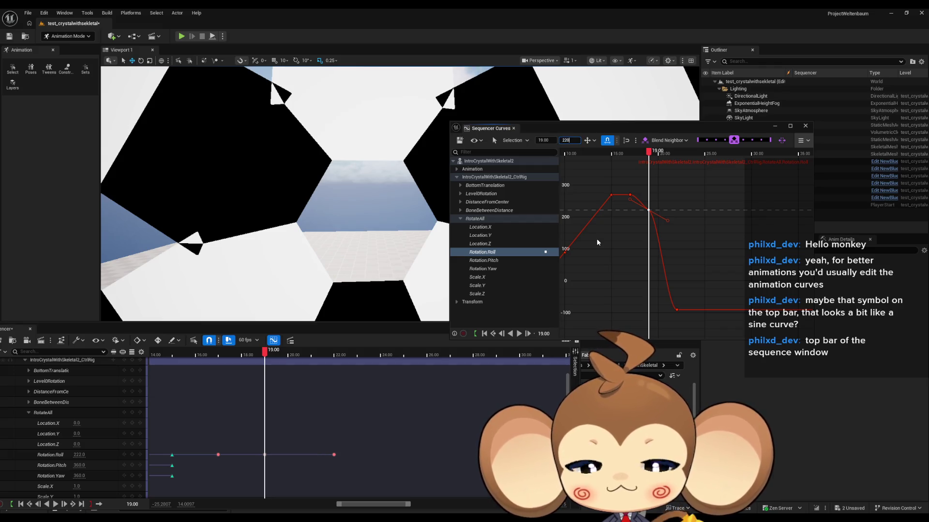
key(Return)
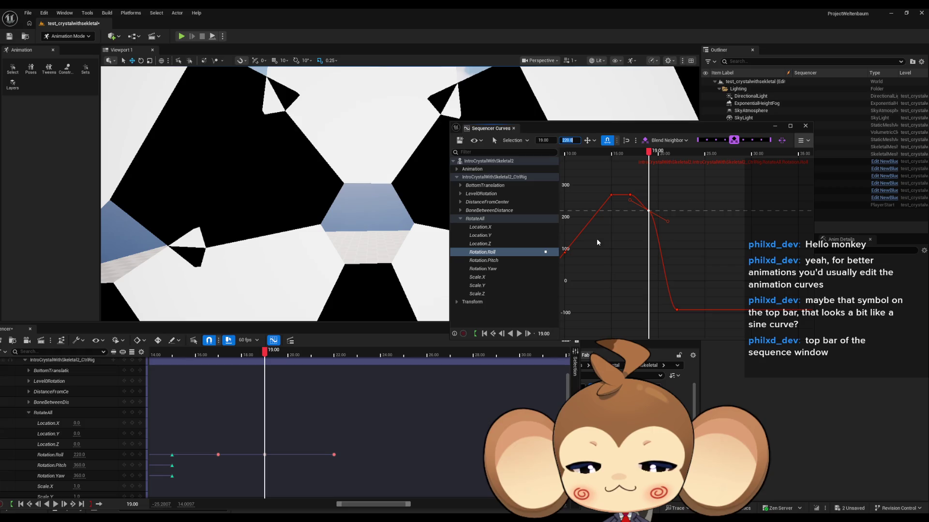
text(219)
key(Return)
text(218)
key(Return)
text(217)
key(Return)
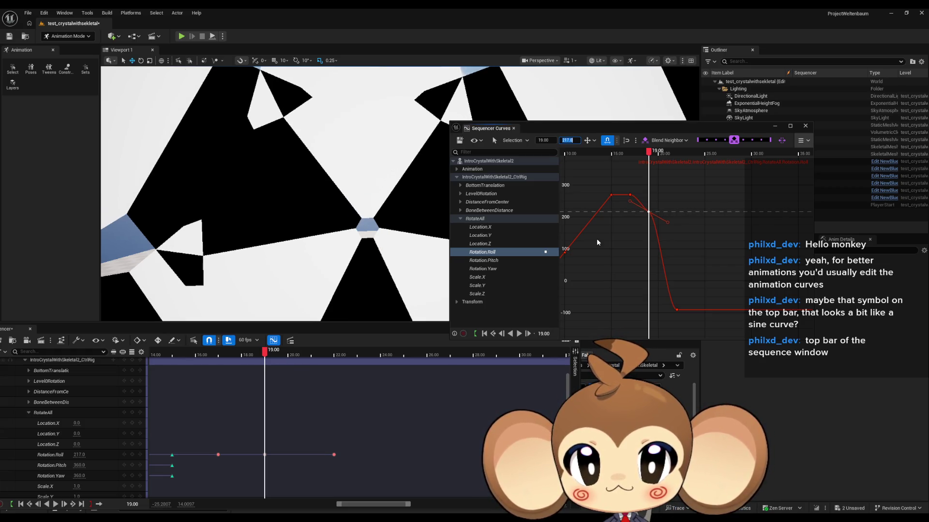
text(216)
key(Return)
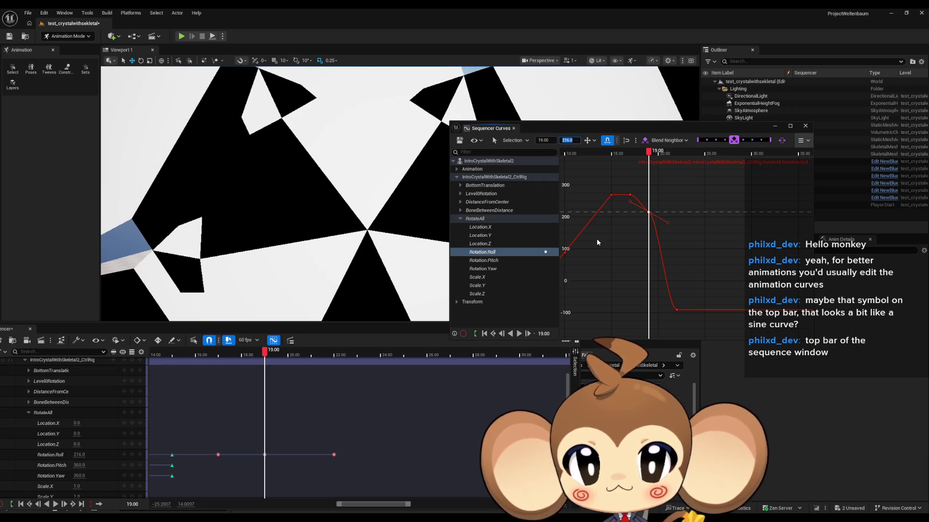
- Zoom the viewport in to inspect the crystal's spin up close
scroll(275, 194, down, 5)
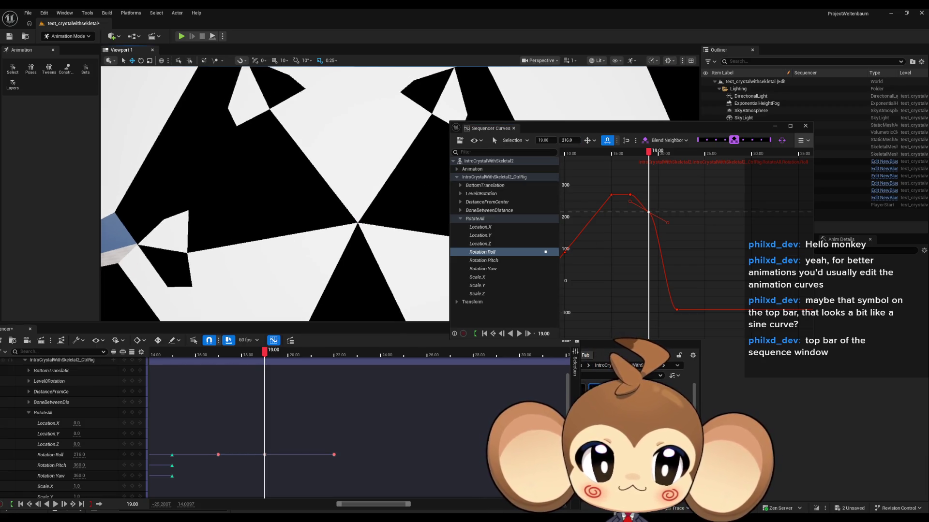
scroll(275, 194, up, 3)
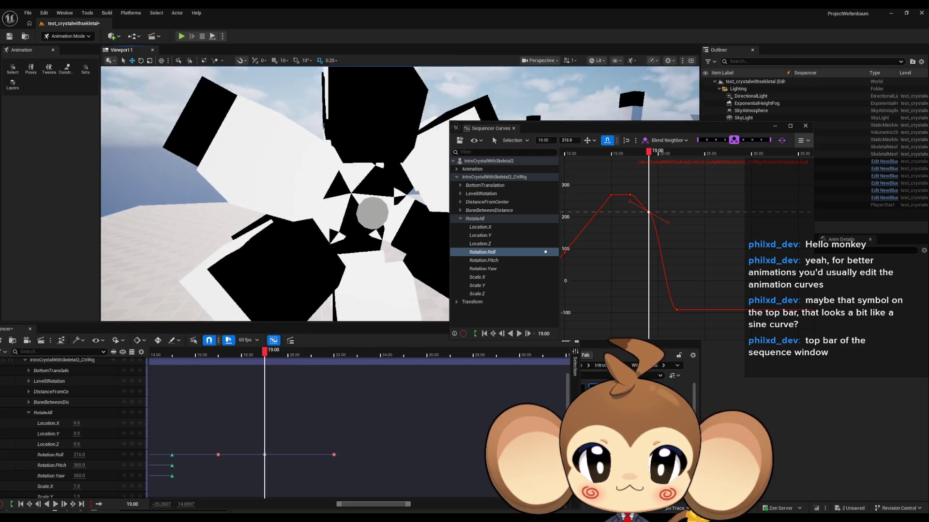
scroll(275, 193, up, 2)
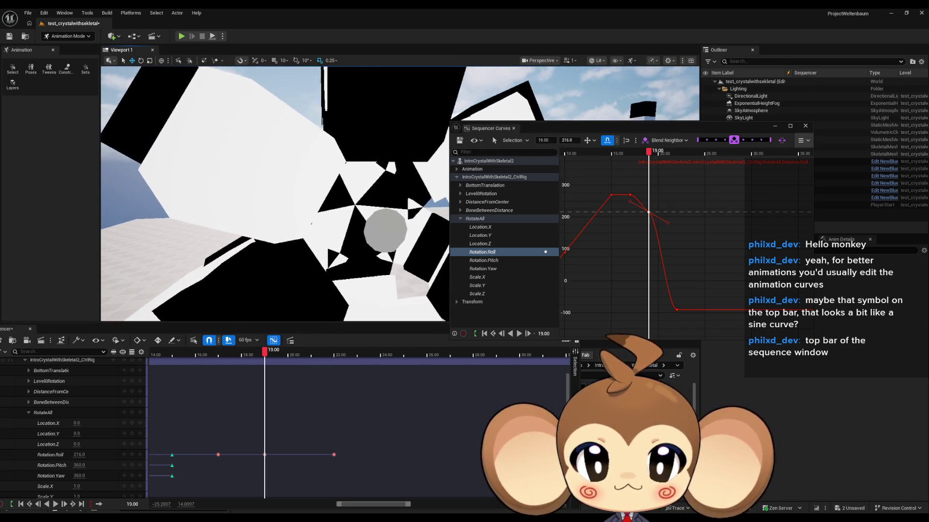
scroll(275, 194, up, 1)
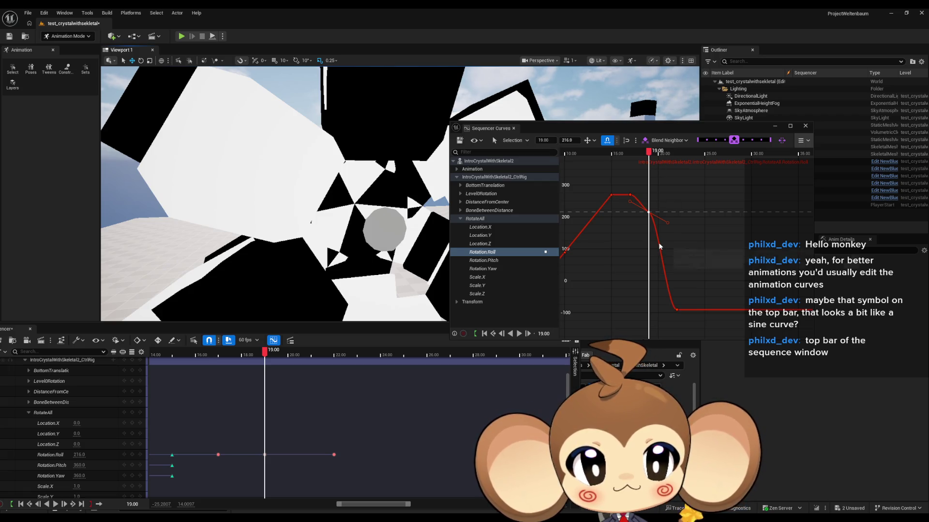
- Add a new Roll key at 19.5 with value 216
mouse_move(659, 246)
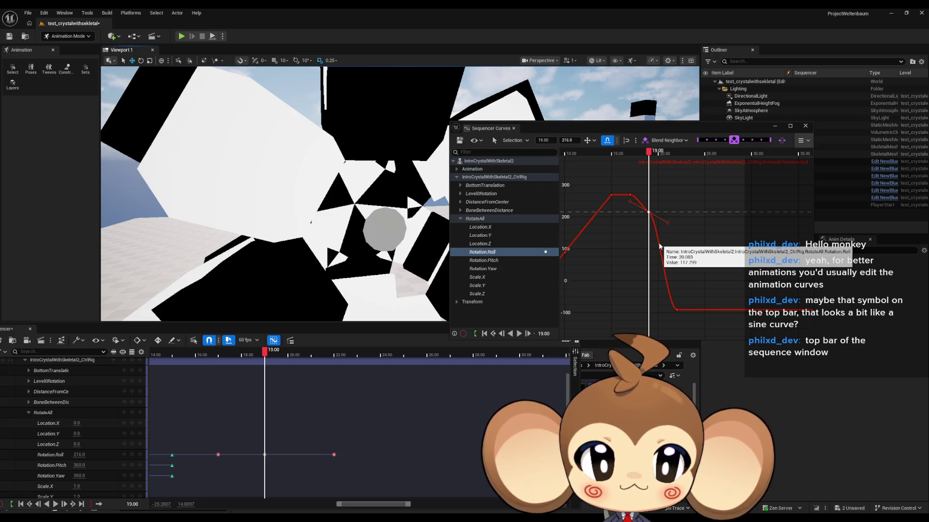
right_click(659, 246)
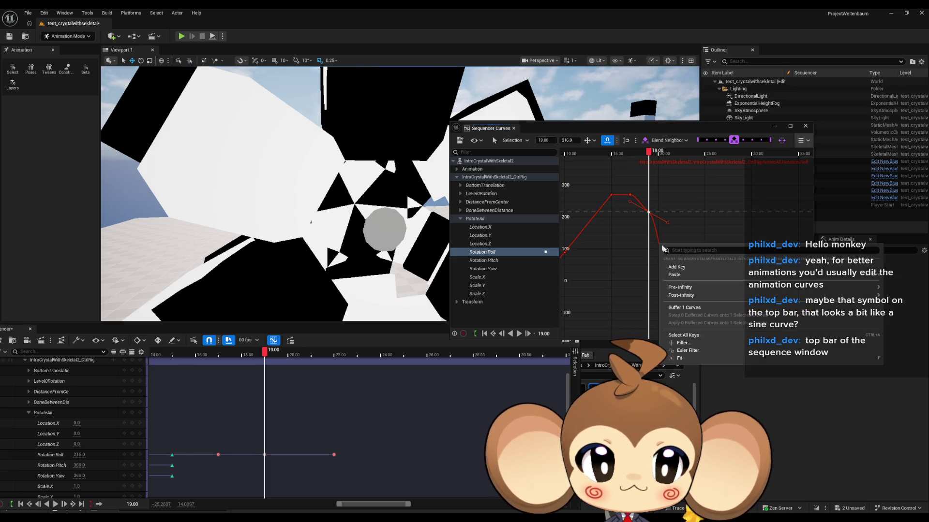
click(684, 265)
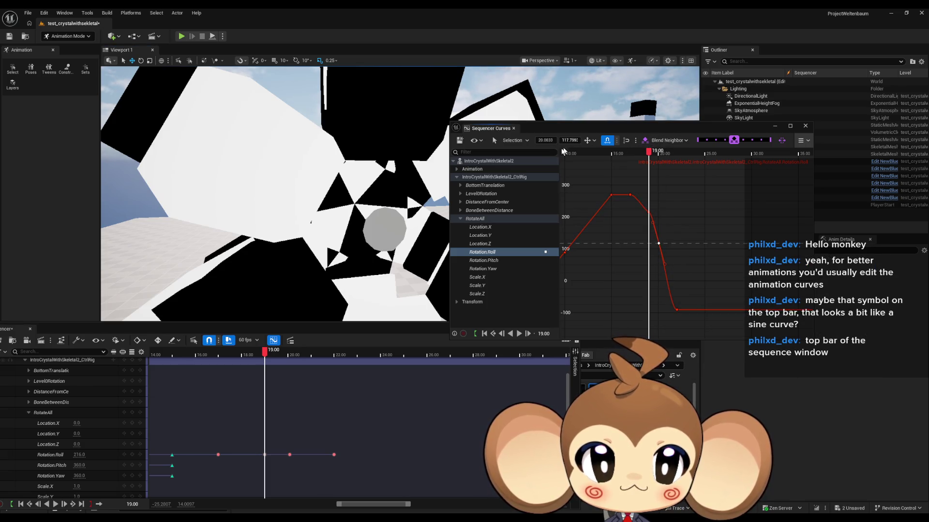
click(539, 141)
text(19.5)
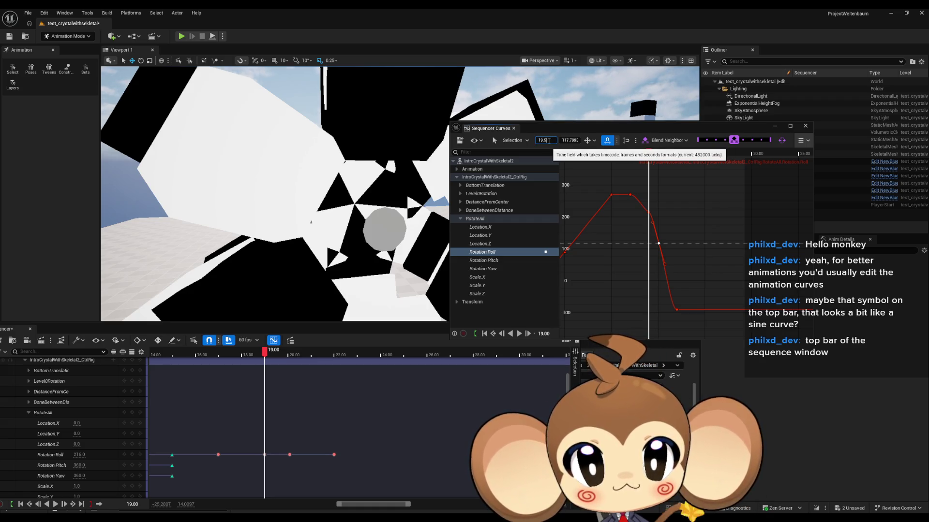
key(Return)
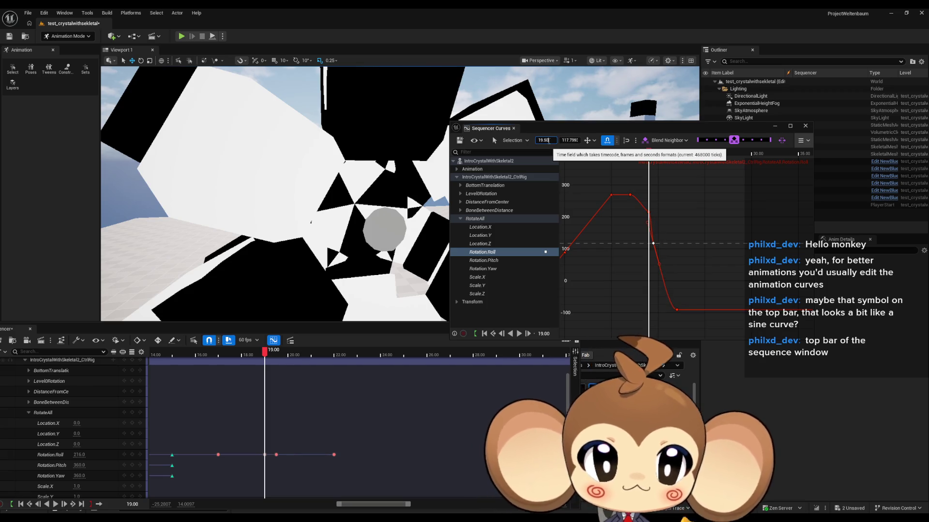
click(569, 140)
text(216)
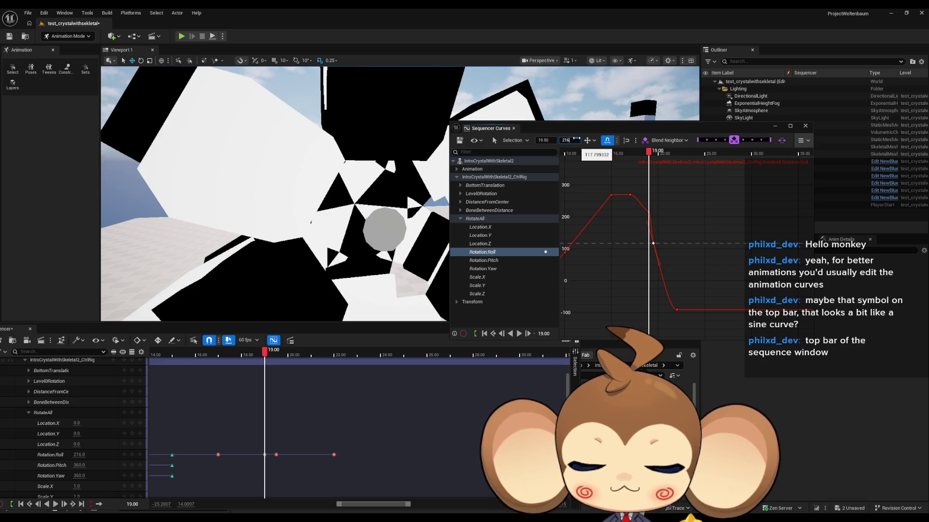
key(Return)
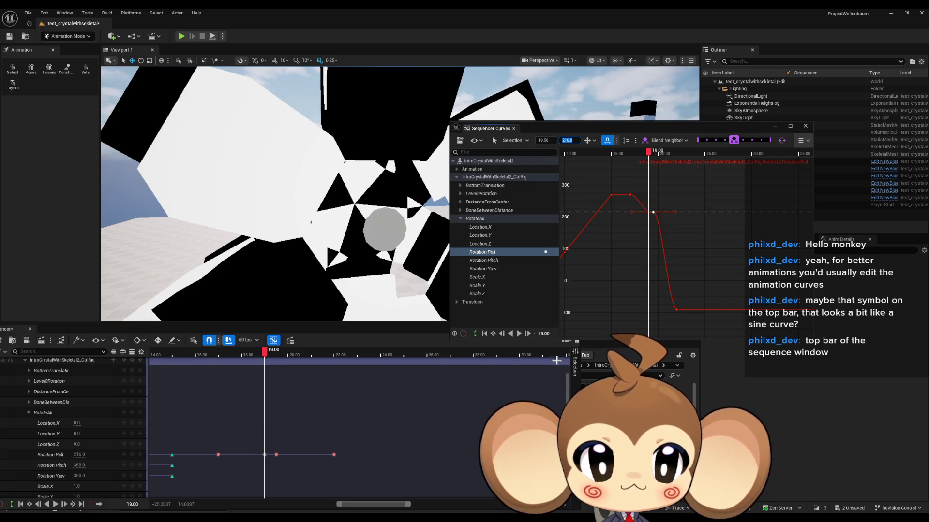
- Jump to 19.50 and lower that Roll key from 210 down to 157
click(545, 334)
text(19)
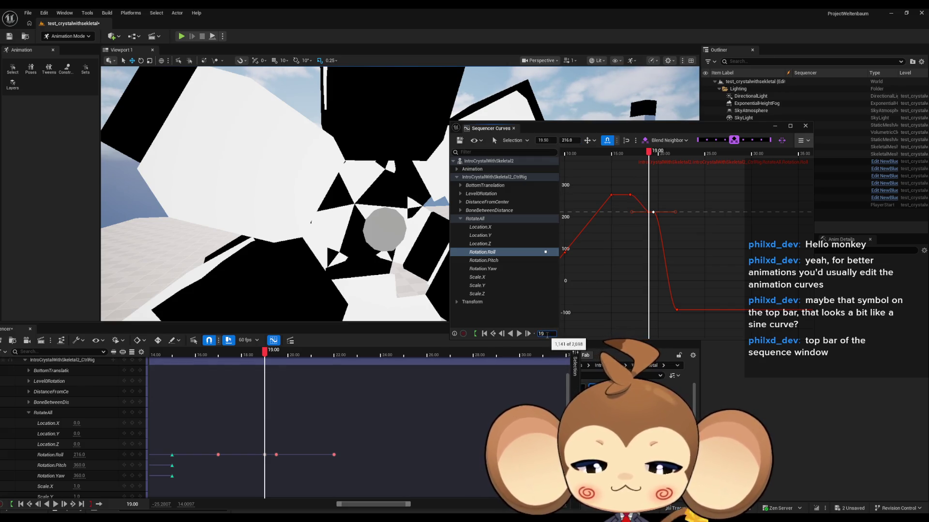
text(.50)
key(Return)
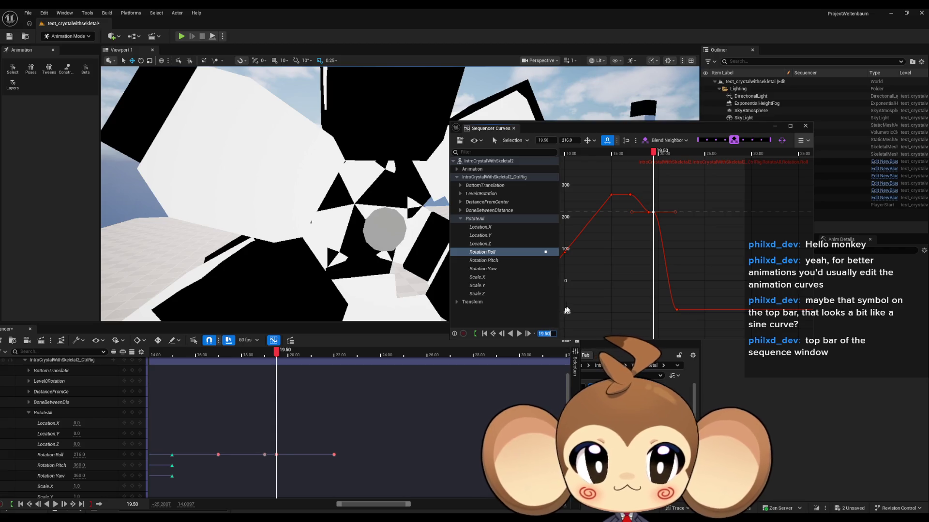
click(569, 140)
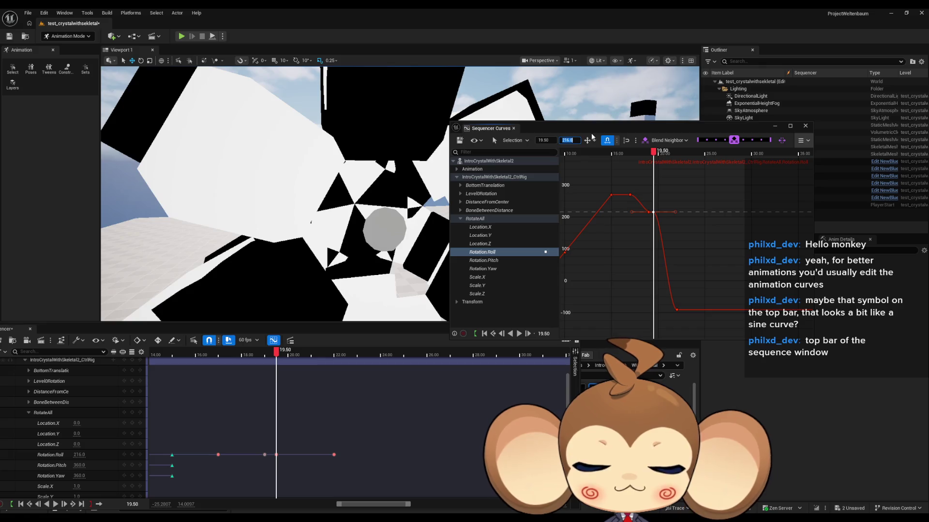
text(310)
key(Return)
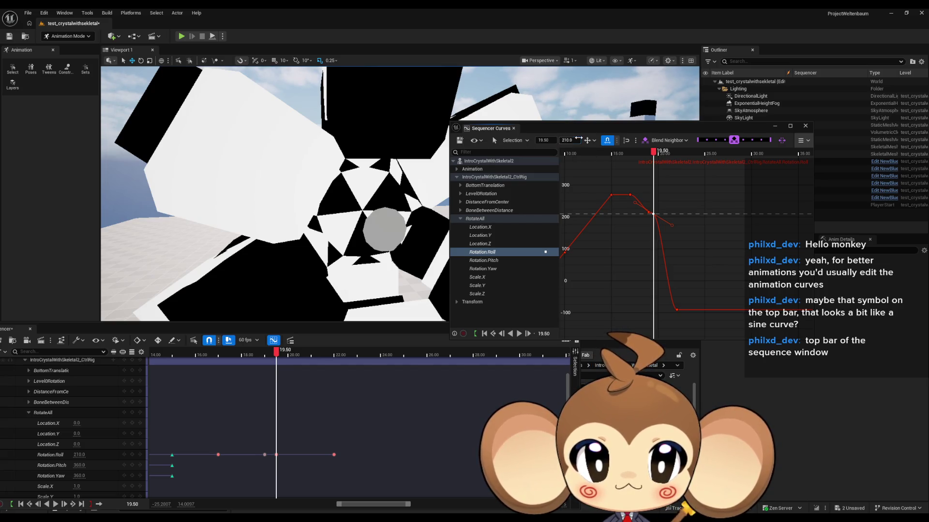
drag(579, 139, 529, 139)
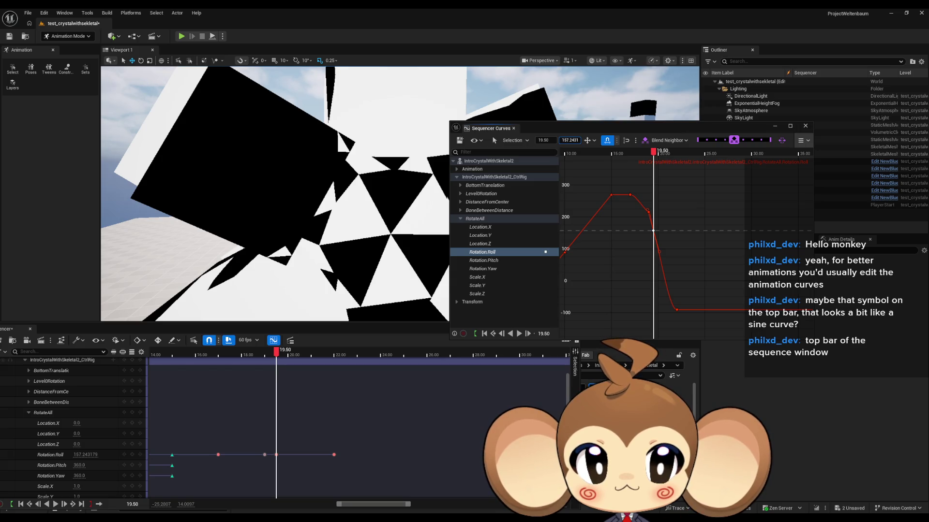
text(157)
key(Return)
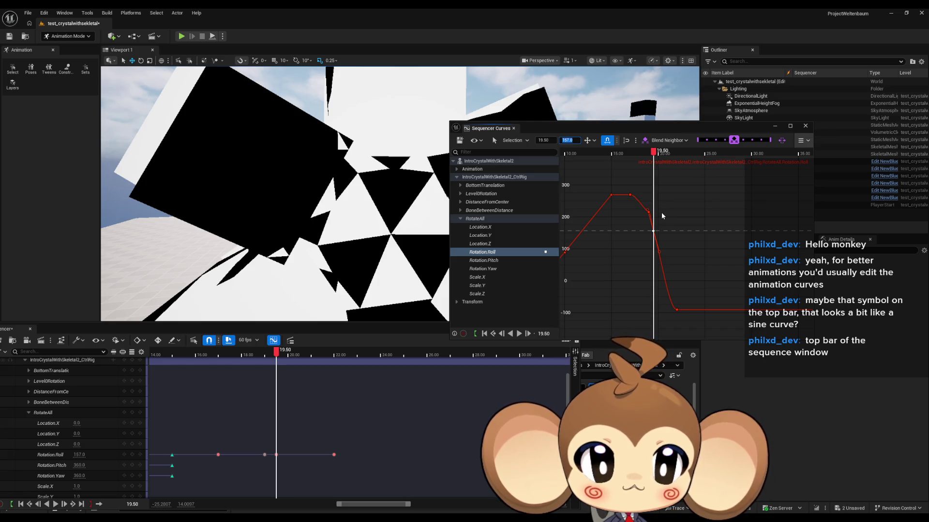
- Scrub back to 15.50, play the spin, and orbit to watch the crystal's arms
drag(653, 152, 605, 152)
key(space)
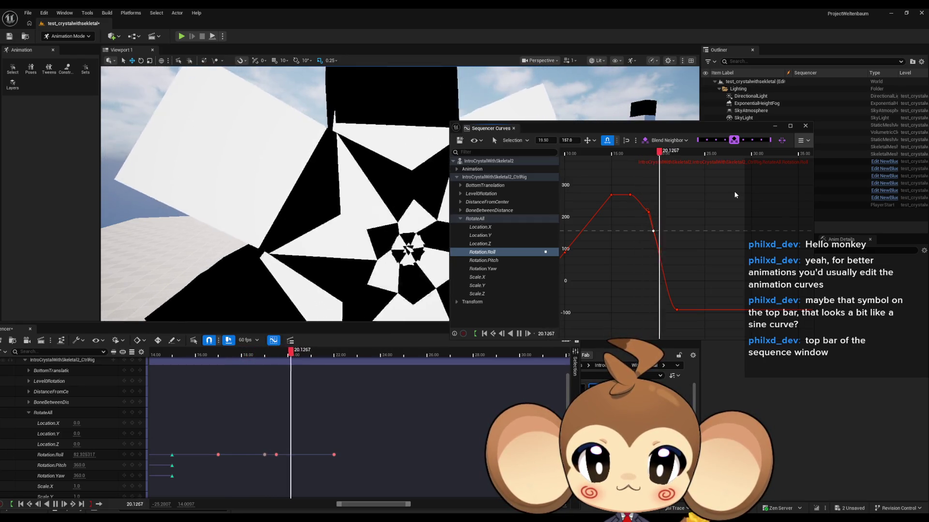
key(space)
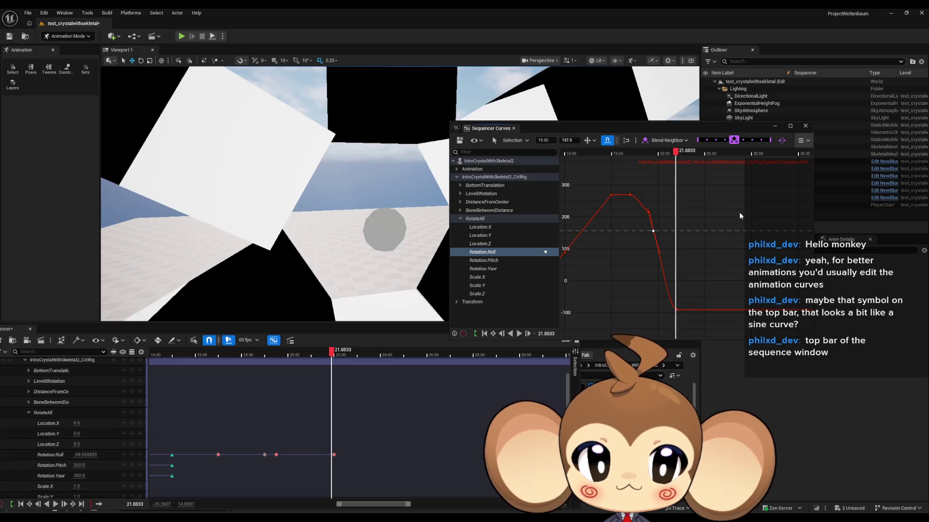
drag(342, 209, 304, 205)
mouse_move(658, 248)
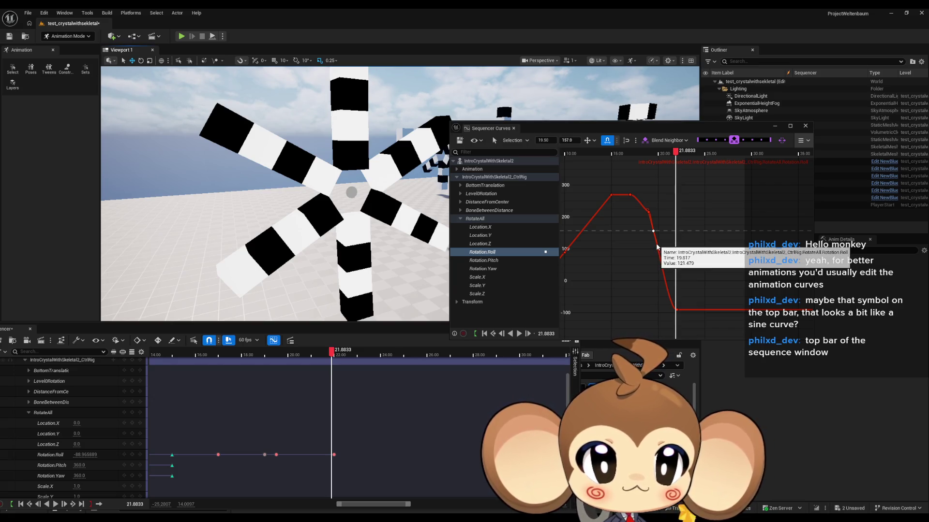
- Add a Roll key at time 20.50 with value 150
right_click(656, 247)
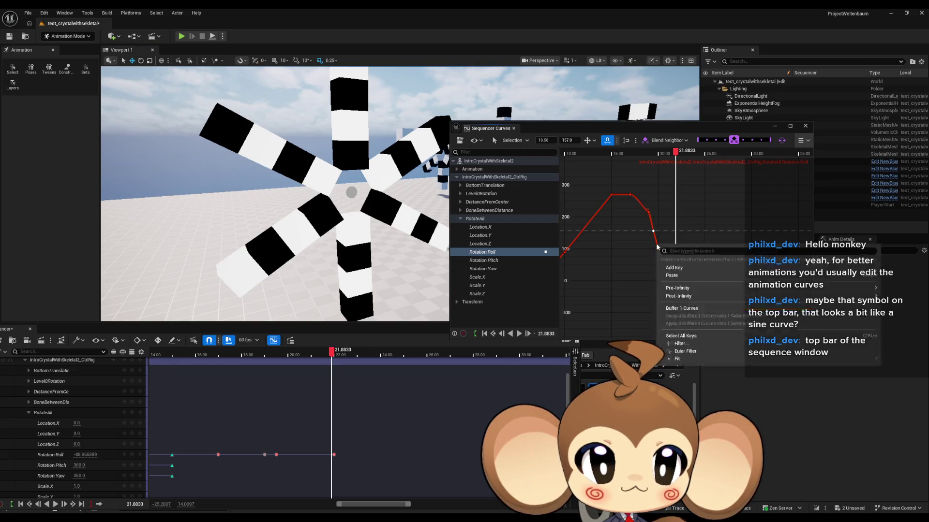
click(672, 268)
key(Tab)
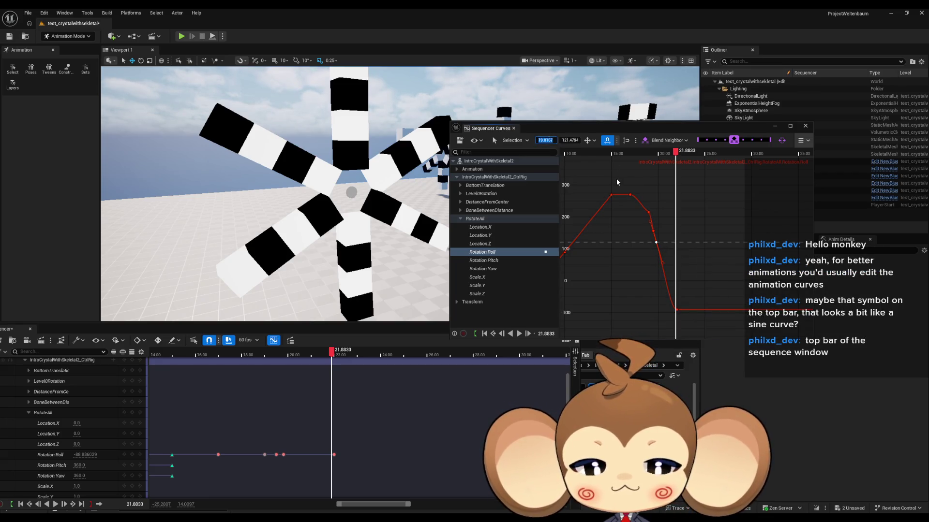
text(20.)
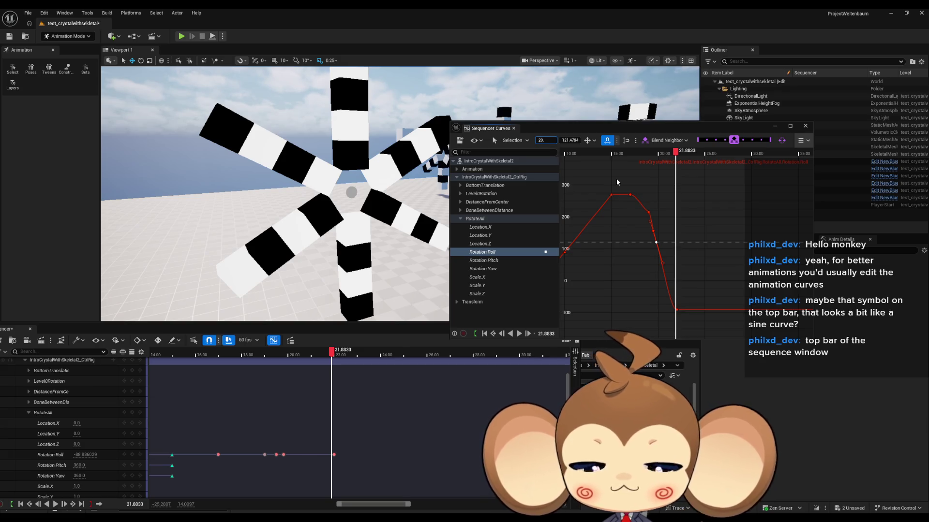
text(50)
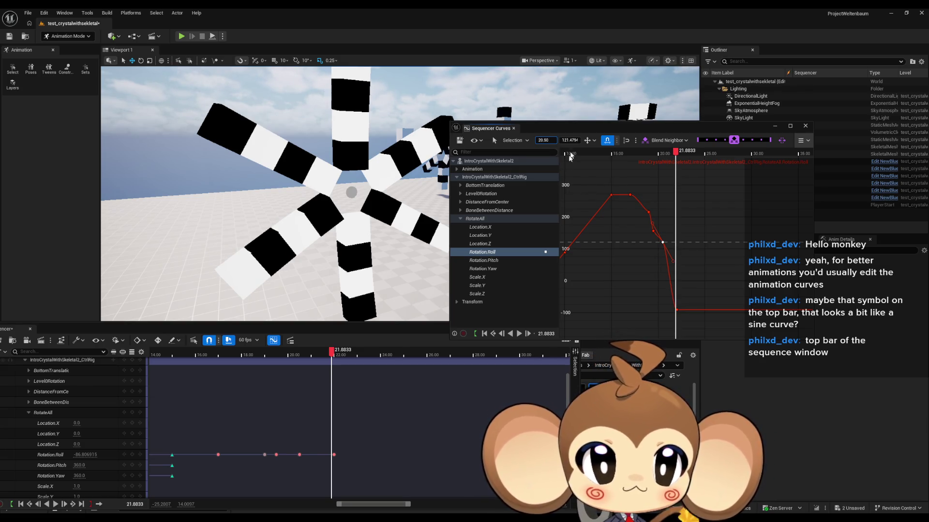
click(653, 231)
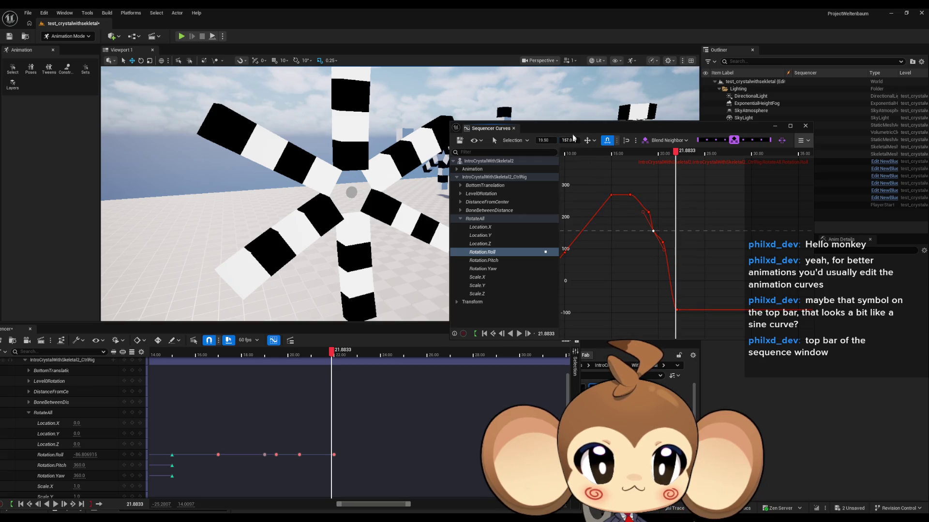
click(662, 243)
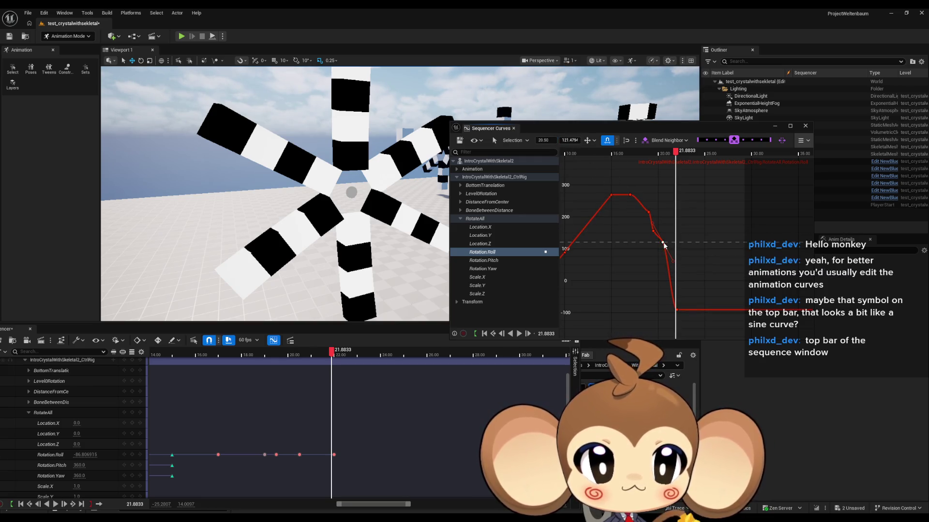
click(578, 140)
text(150)
key(Return)
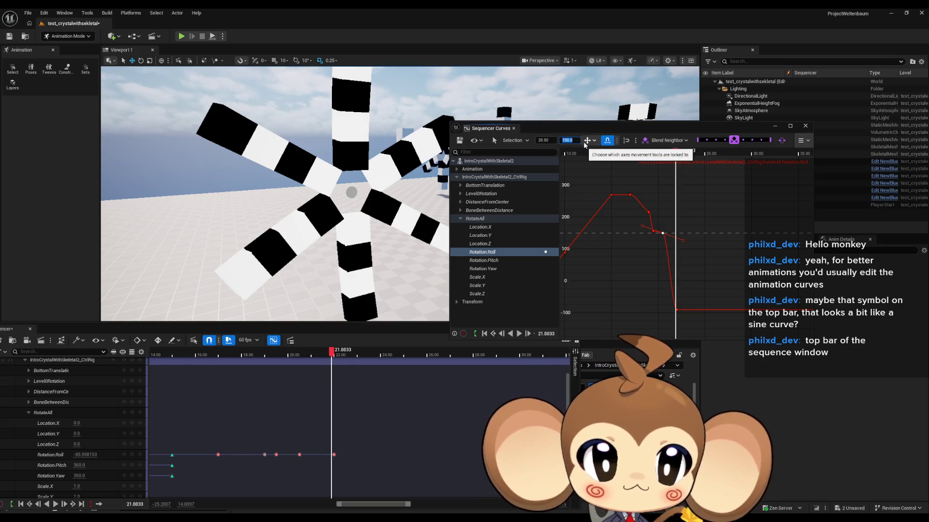
- Play back and scrub the spin from about 17.75 to 21.63 to preview it
drag(674, 154, 654, 154)
key(space)
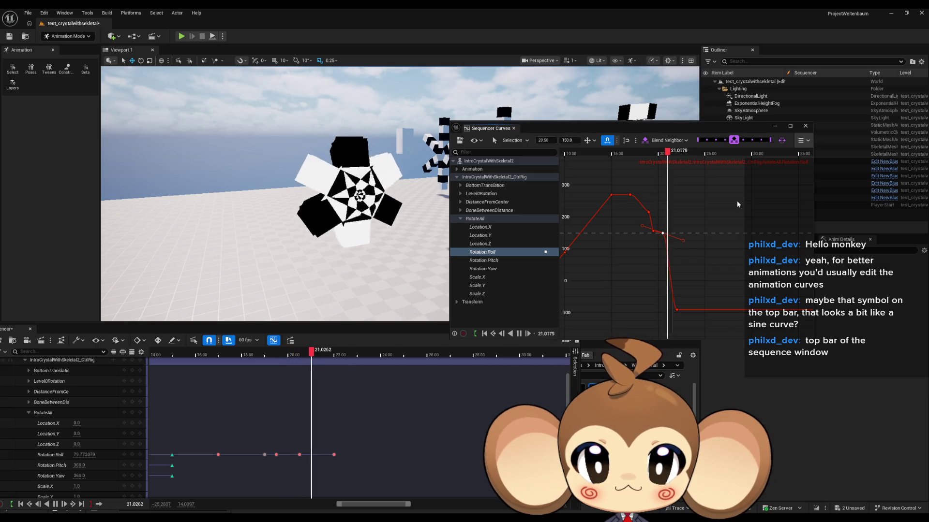
key(space)
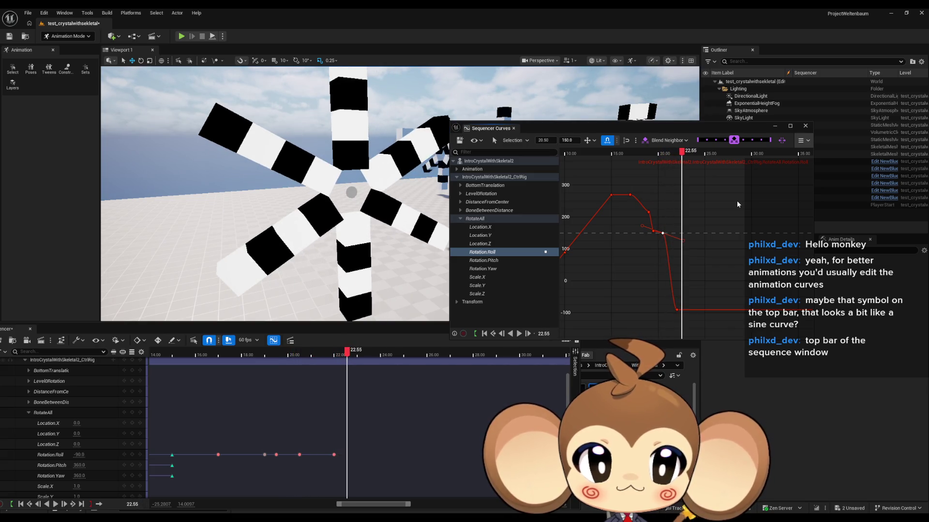
mouse_move(684, 154)
mouse_down()
mouse_move(629, 162)
mouse_move(664, 165)
mouse_up()
mouse_move(664, 164)
mouse_down()
mouse_move(674, 166)
mouse_move(645, 160)
mouse_move(670, 162)
mouse_up()
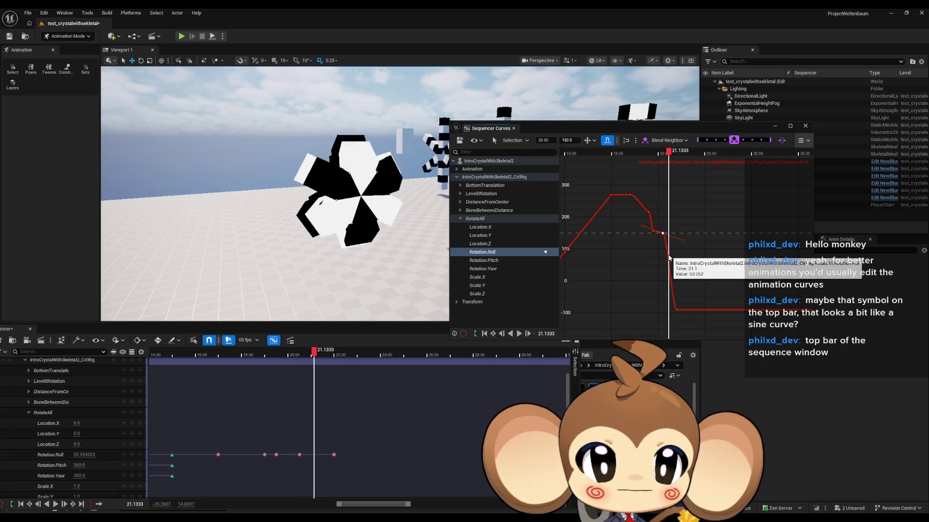
- Add a Roll key at the playhead and move the -90 key out to time 30
right_click(676, 277)
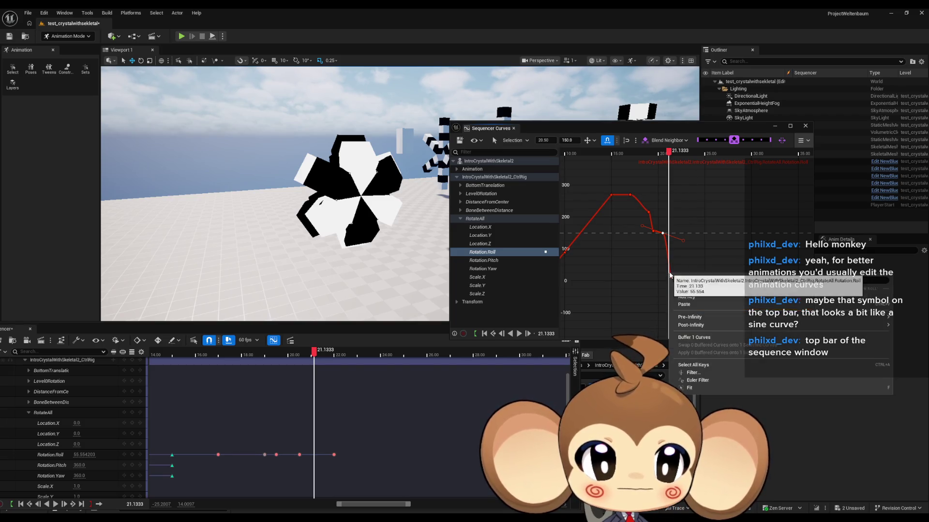
click(686, 300)
click(677, 310)
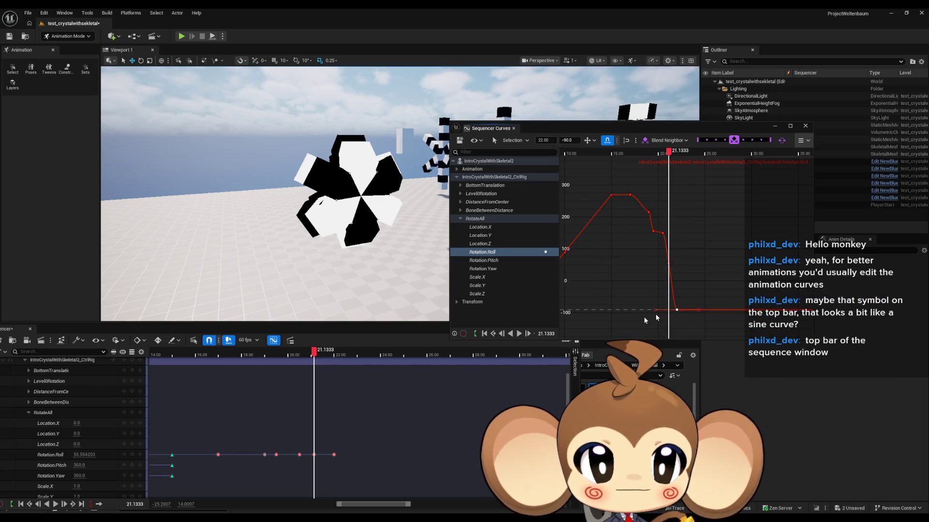
click(543, 141)
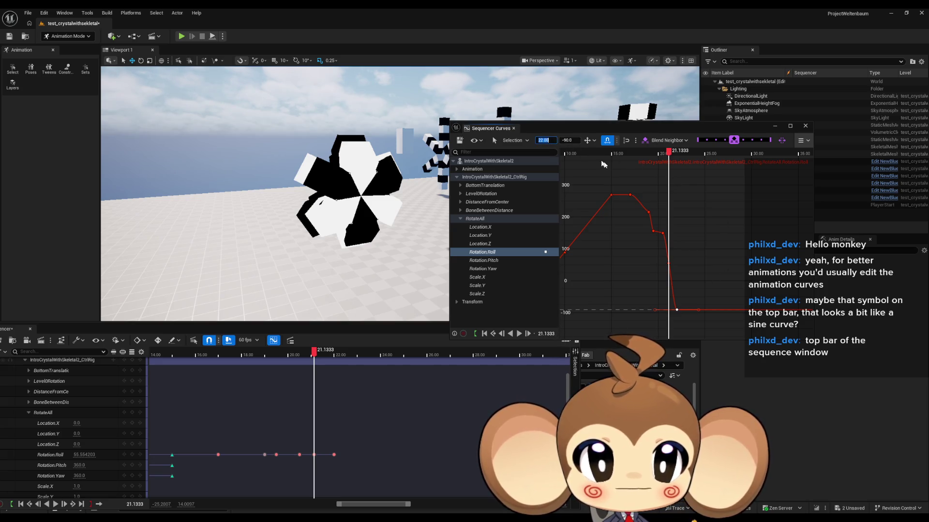
text(30)
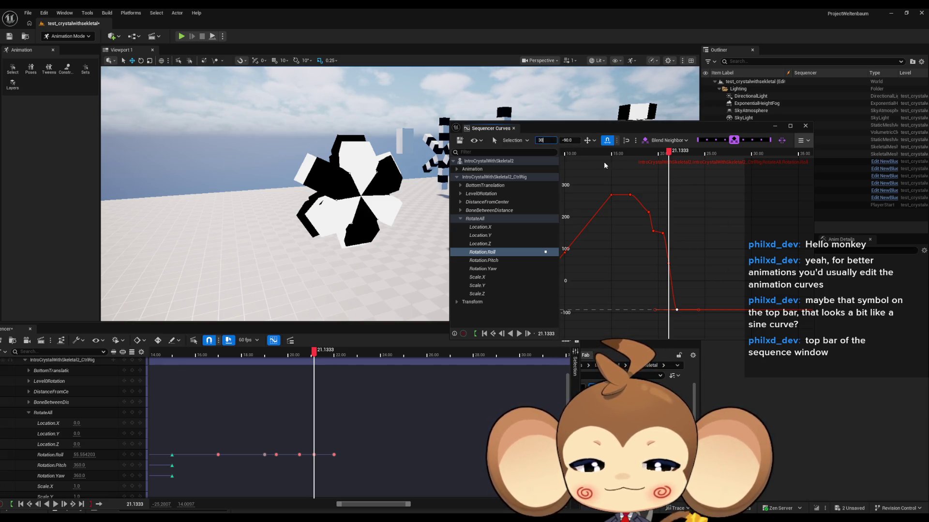
key(Return)
- Set the new key to value -36 at time 27
click(668, 264)
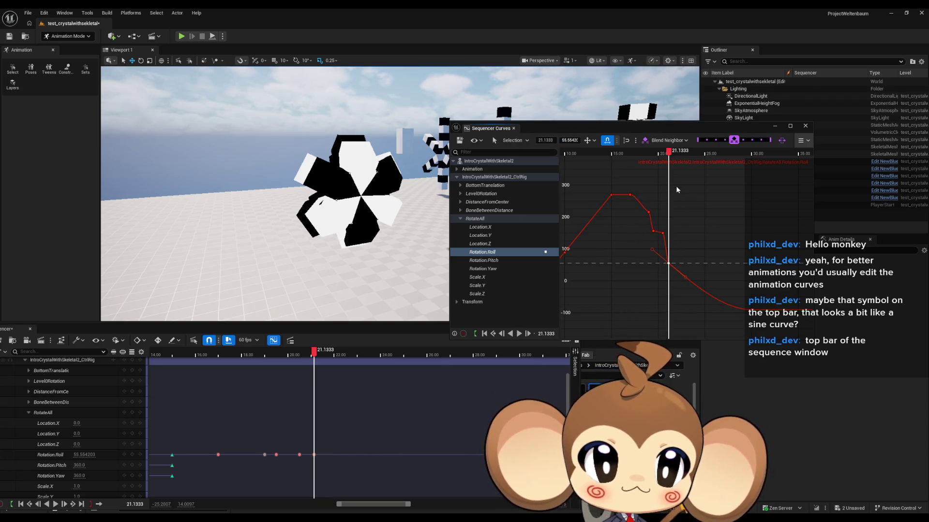
mouse_move(670, 266)
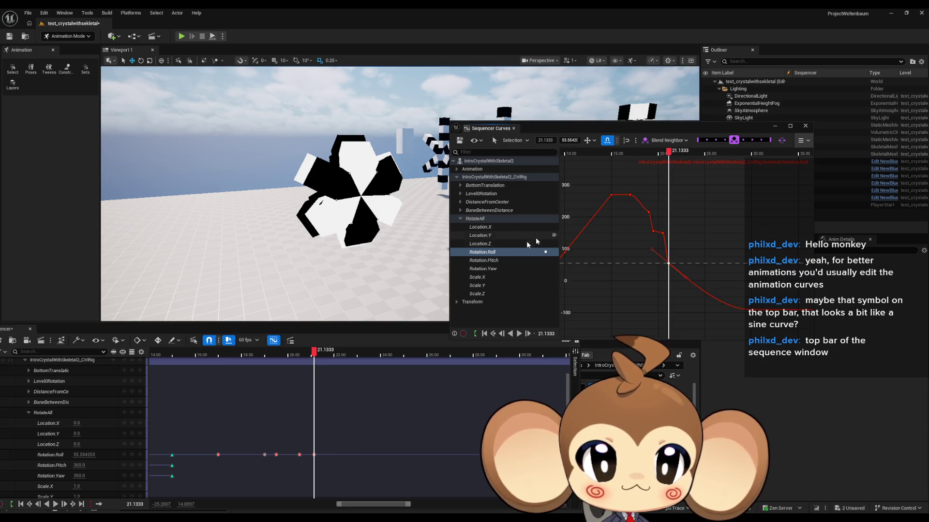
drag(569, 140, 535, 140)
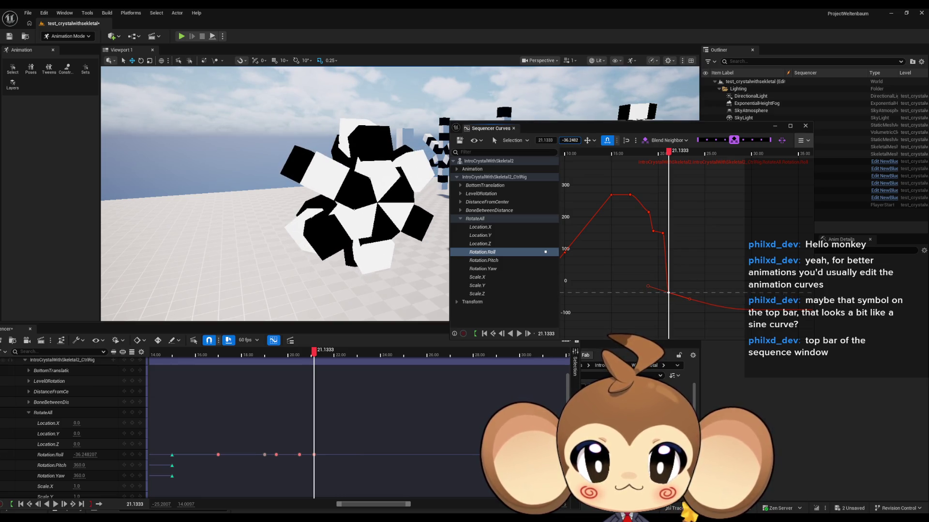
click(570, 141)
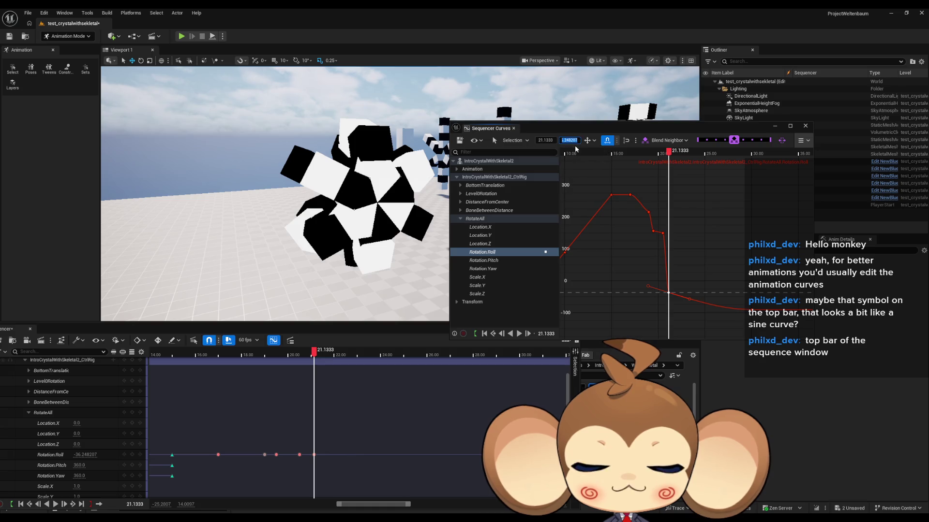
text(6)
key(Return)
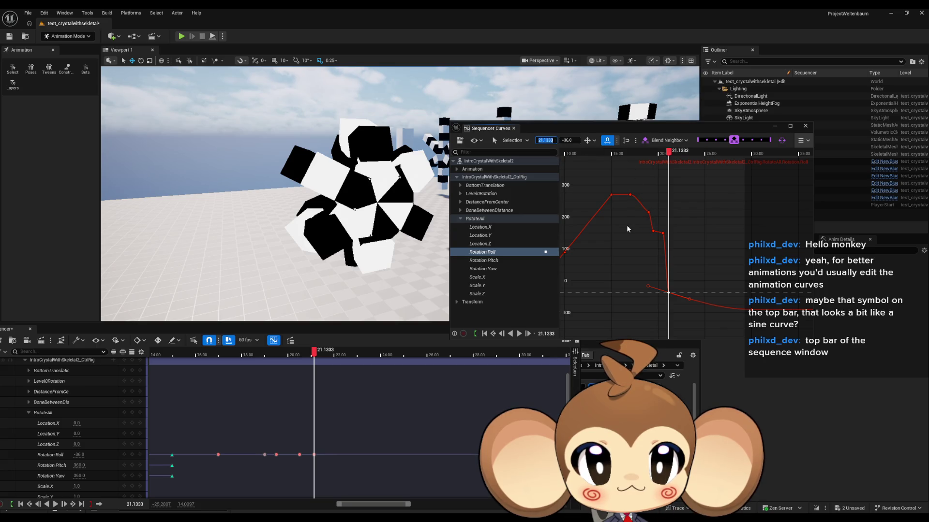
text(27)
key(Return)
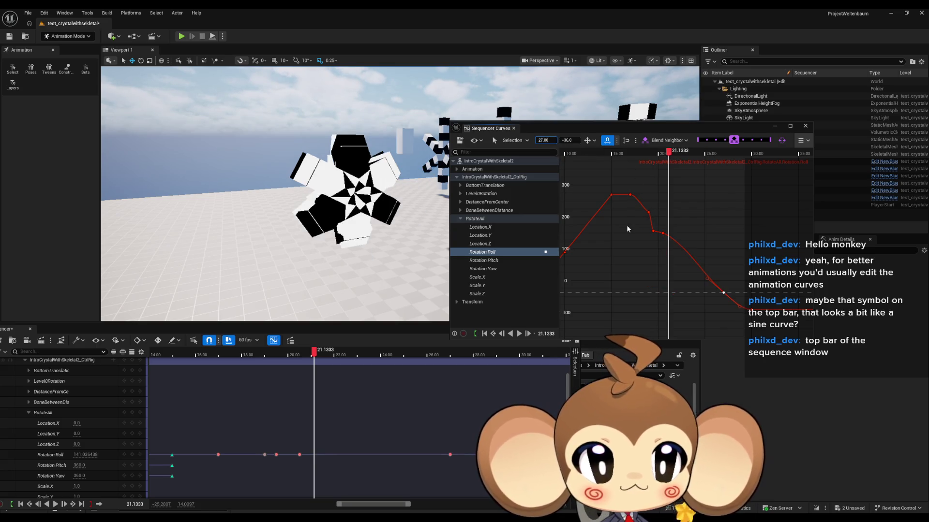
- Scrub from about 21 through the tail to preview the gradual descent
click(666, 153)
mouse_move(666, 154)
mouse_down()
mouse_move(614, 153)
mouse_move(691, 158)
mouse_up()
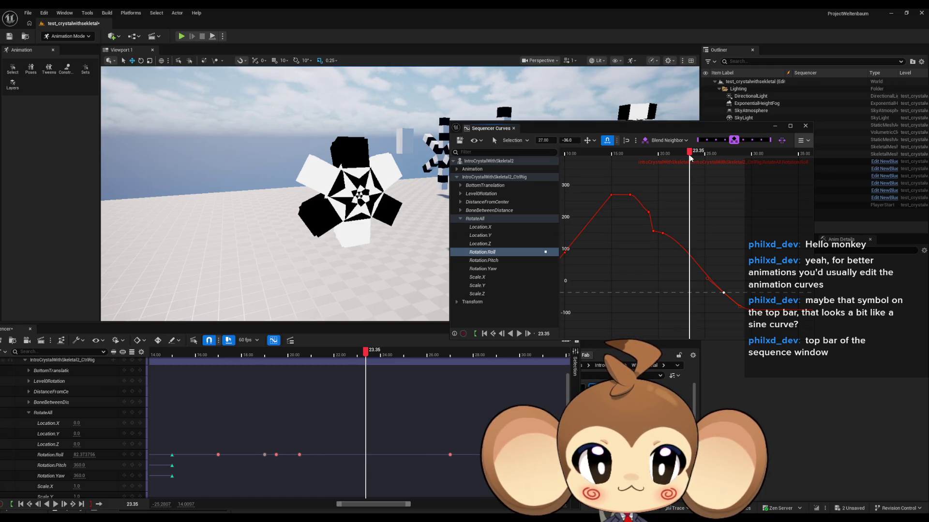
mouse_move(690, 158)
mouse_down()
mouse_move(620, 152)
mouse_move(726, 158)
mouse_move(606, 151)
mouse_move(671, 151)
mouse_move(679, 242)
mouse_up()
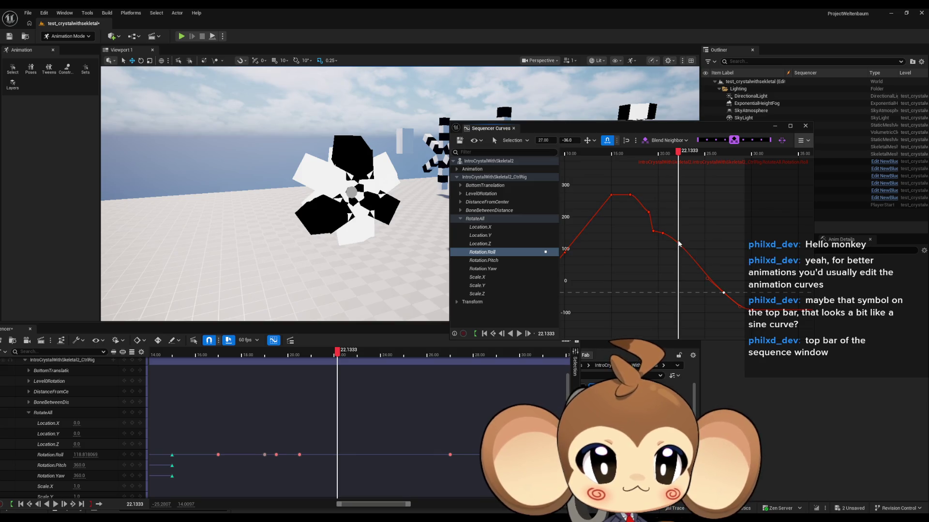
- Add a Roll key at the playhead and set its time to 22.00
right_click(677, 243)
click(695, 265)
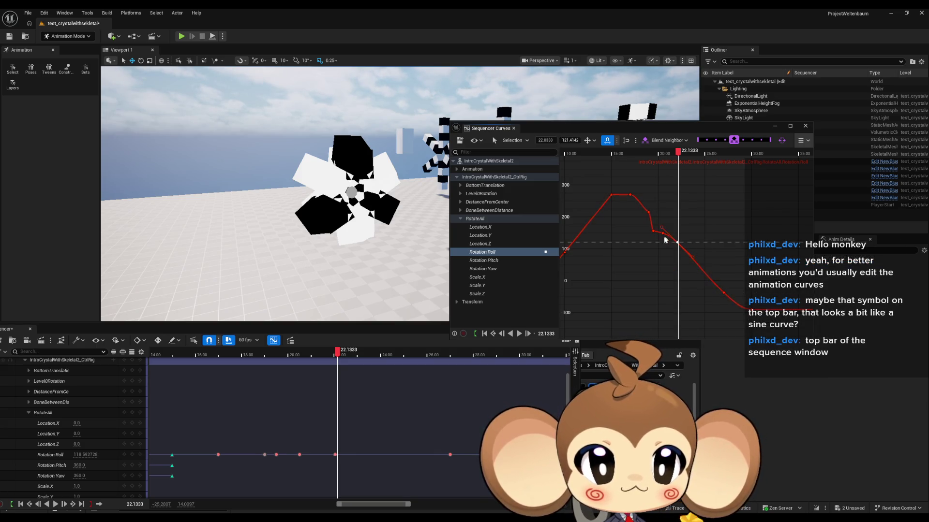
click(662, 233)
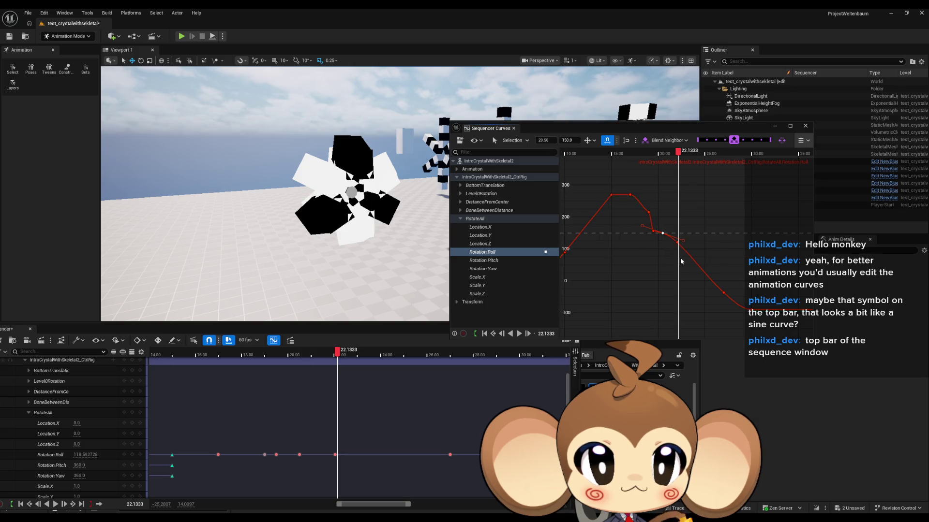
click(677, 244)
key(shift+Tab)
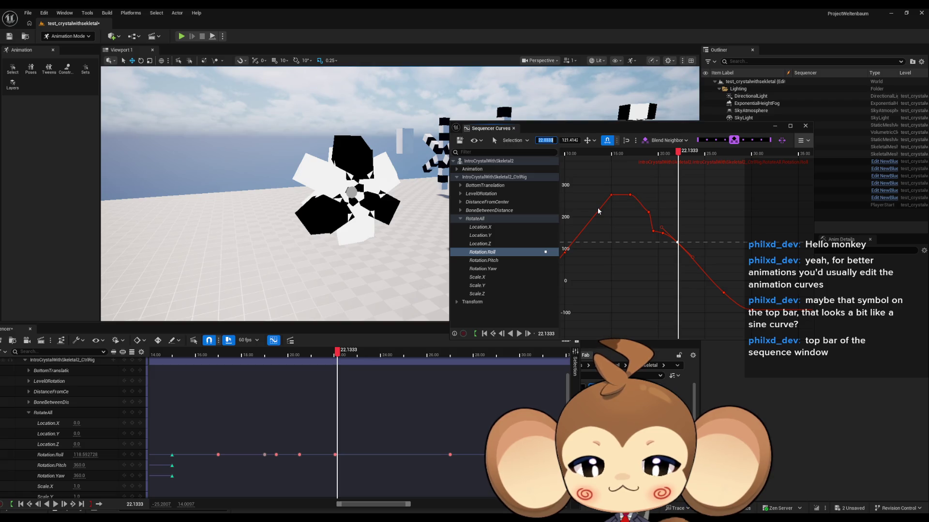
text(22.00)
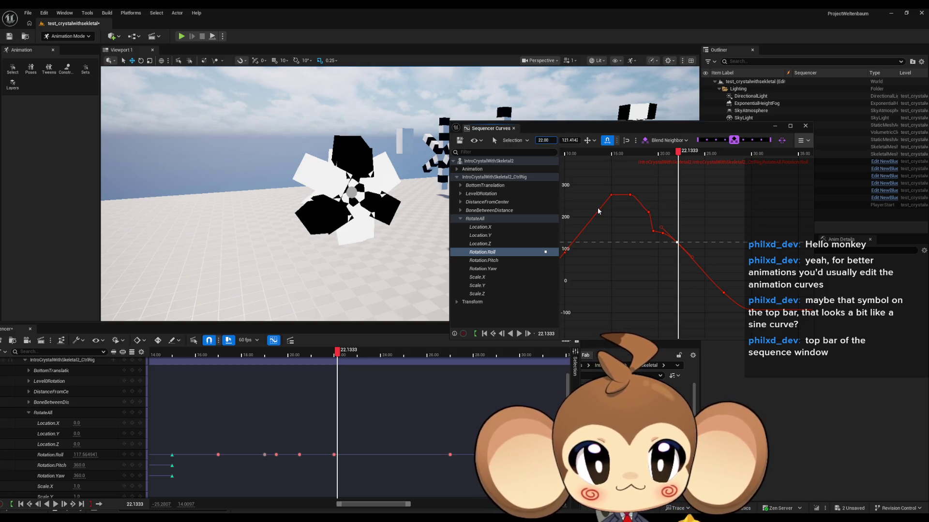
key(Return)
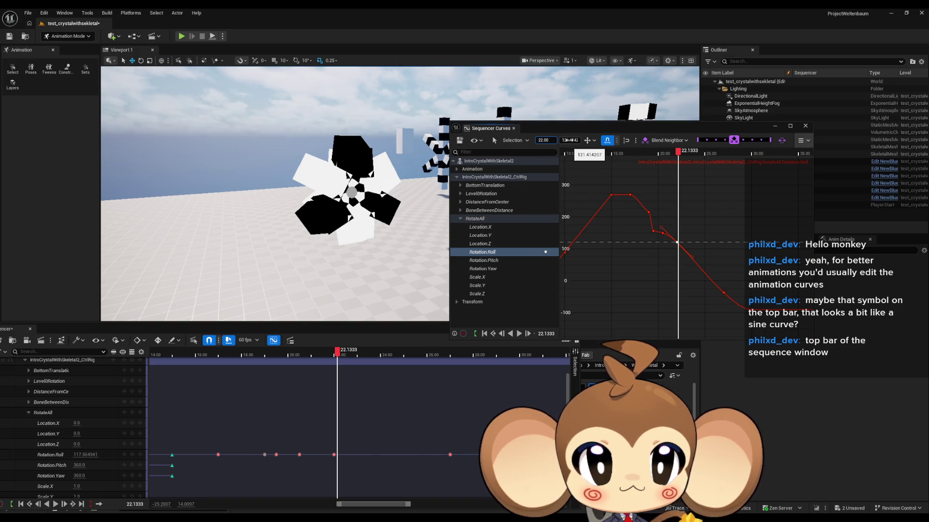
- Jump the playhead to 22.00 and drag the key's value down to about 53
drag(678, 152, 678, 154)
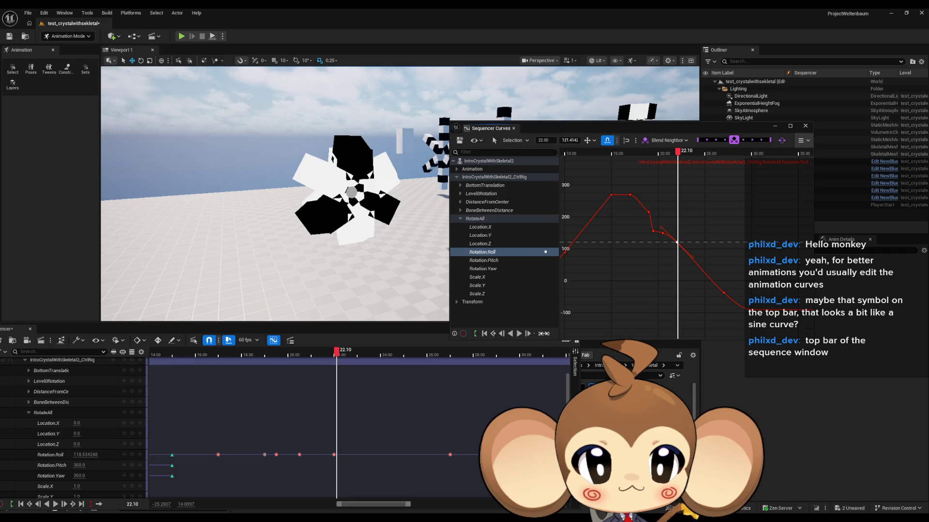
text(22.00)
key(Return)
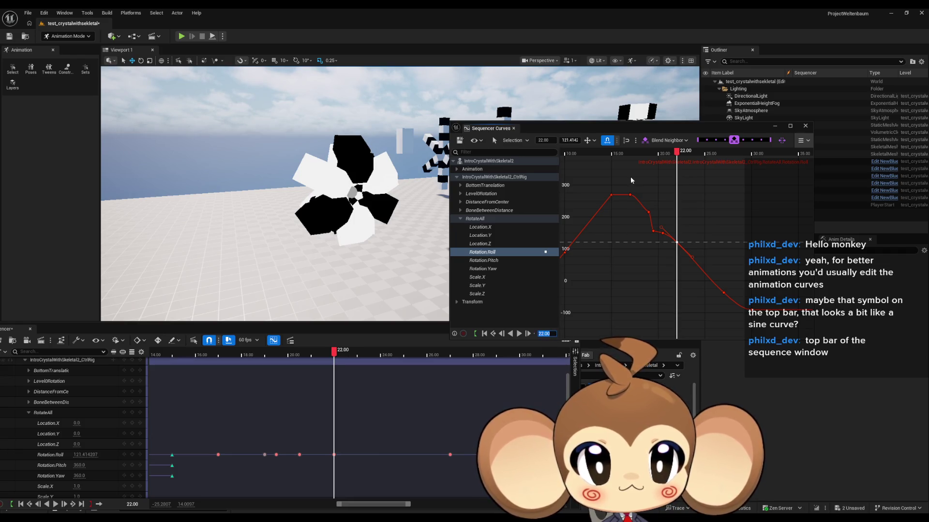
mouse_move(573, 141)
mouse_down()
mouse_move(556, 141)
mouse_move(586, 140)
mouse_move(541, 140)
mouse_move(600, 140)
mouse_up()
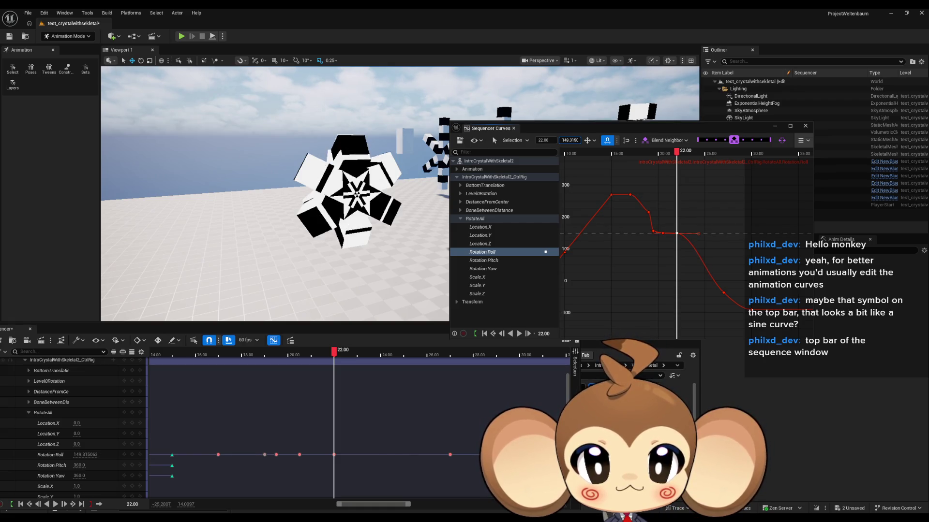
drag(571, 140, 526, 140)
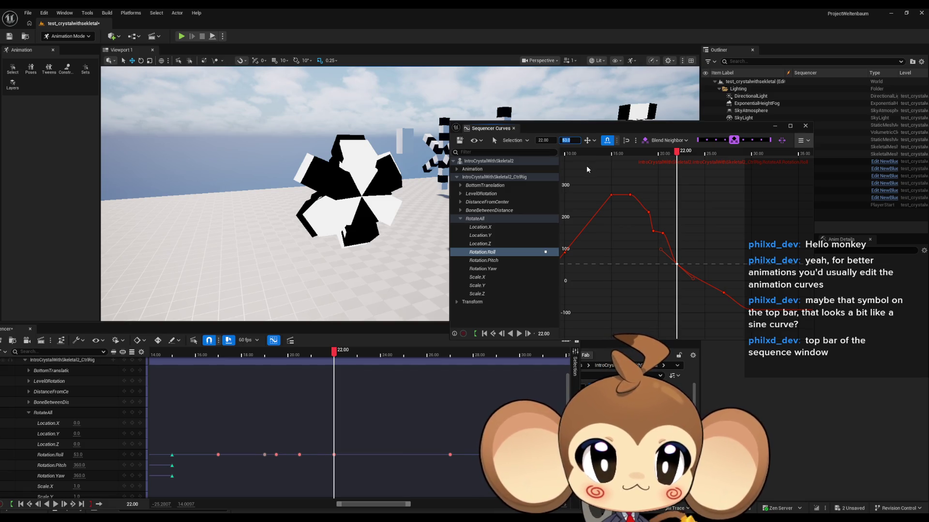
- Add a Roll key at time 23.00 with value 50
right_click(692, 276)
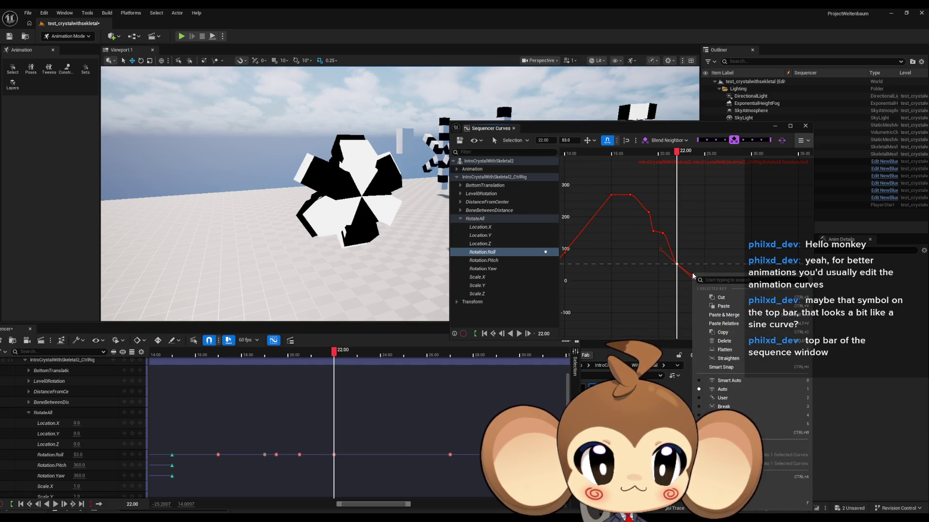
click(688, 275)
right_click(691, 277)
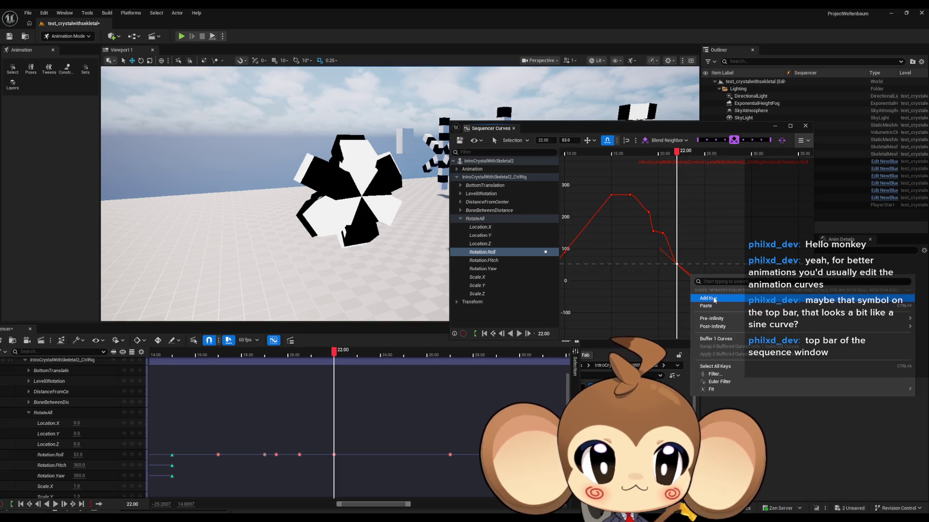
click(715, 299)
click(564, 140)
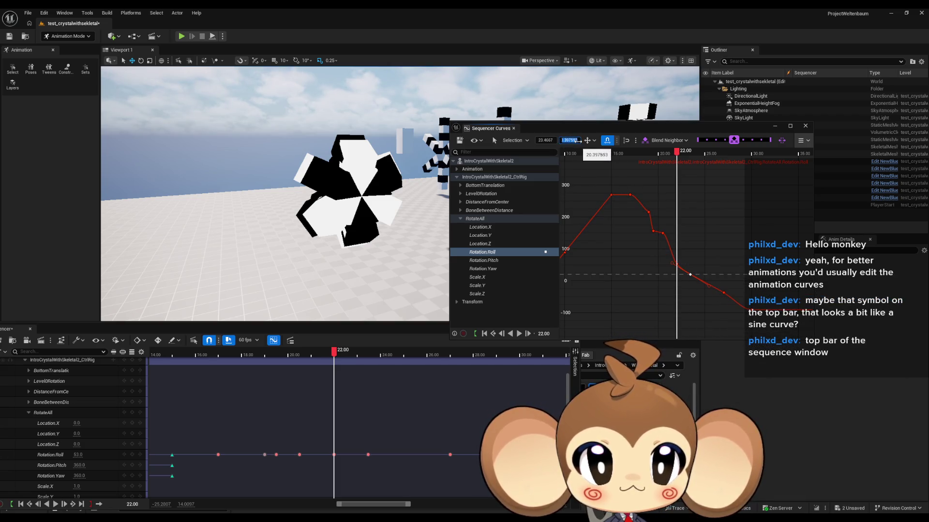
key(Return)
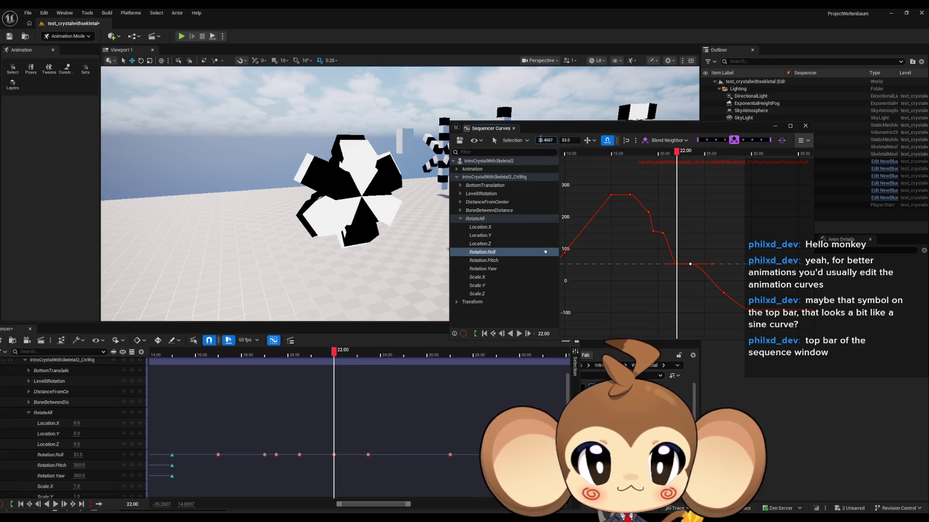
text(22)
key(Return)
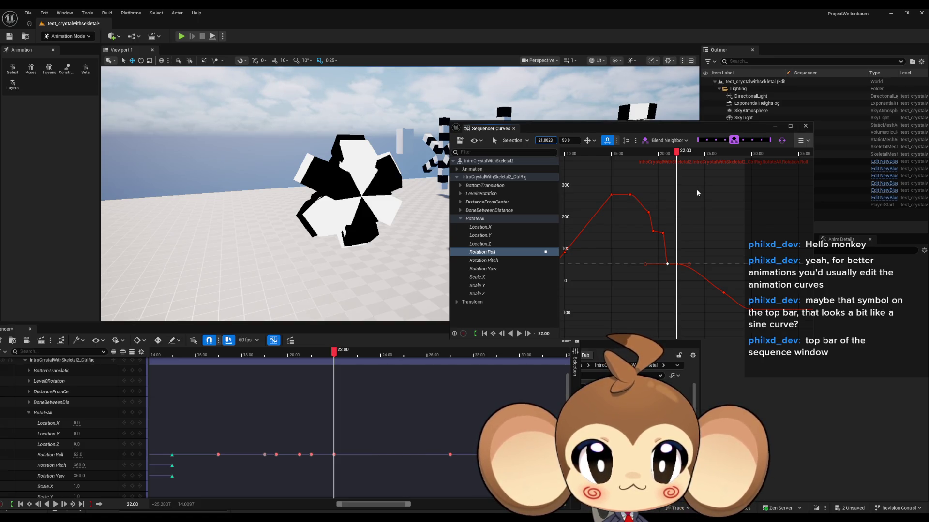
key(Return)
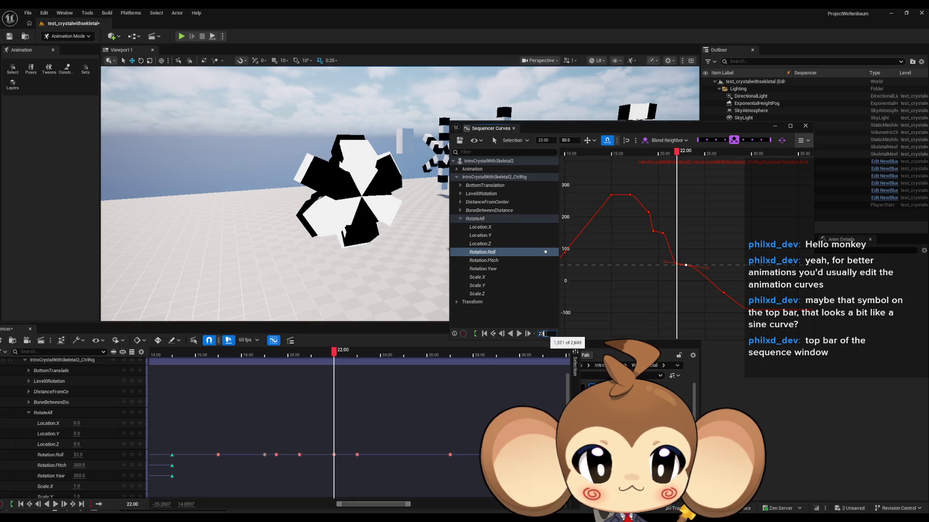
key(Return)
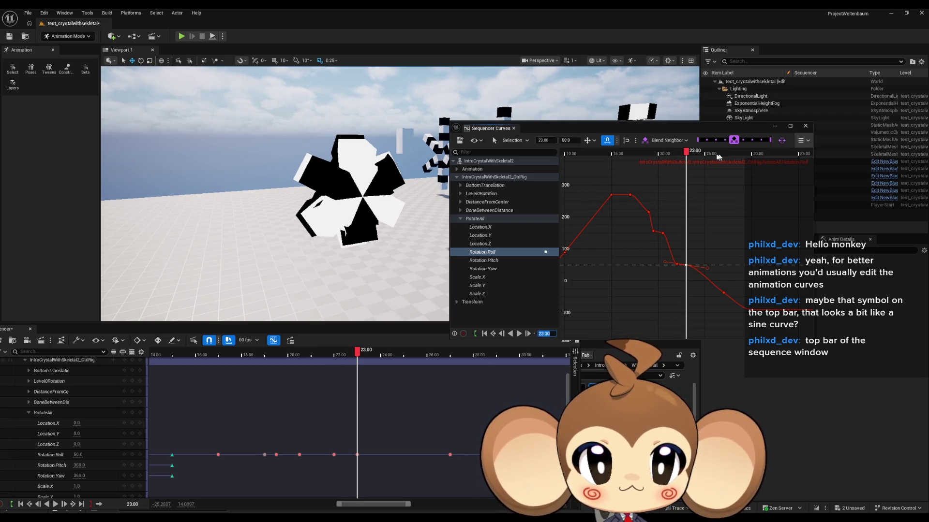
- Scrub and play back the animation to preview the new key
mouse_move(689, 154)
mouse_down()
mouse_move(606, 154)
mouse_move(664, 166)
mouse_up()
key(space)
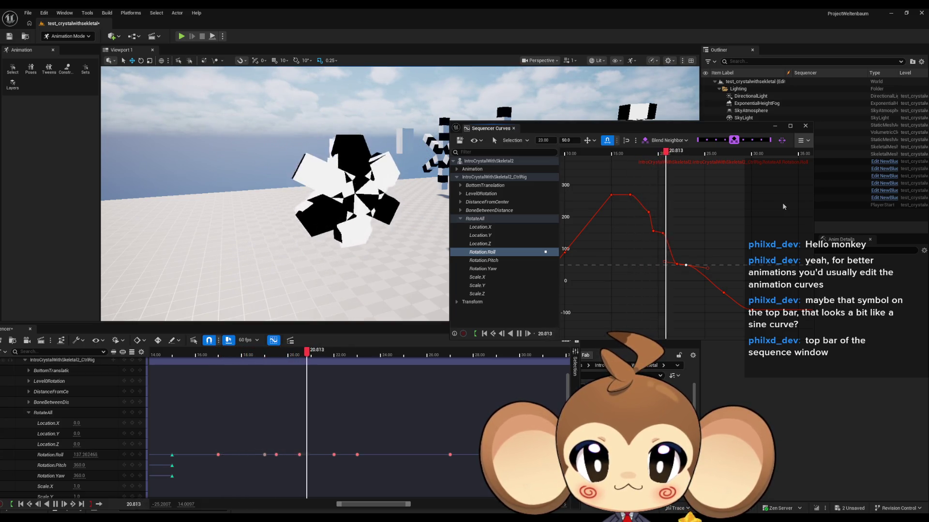
key(space)
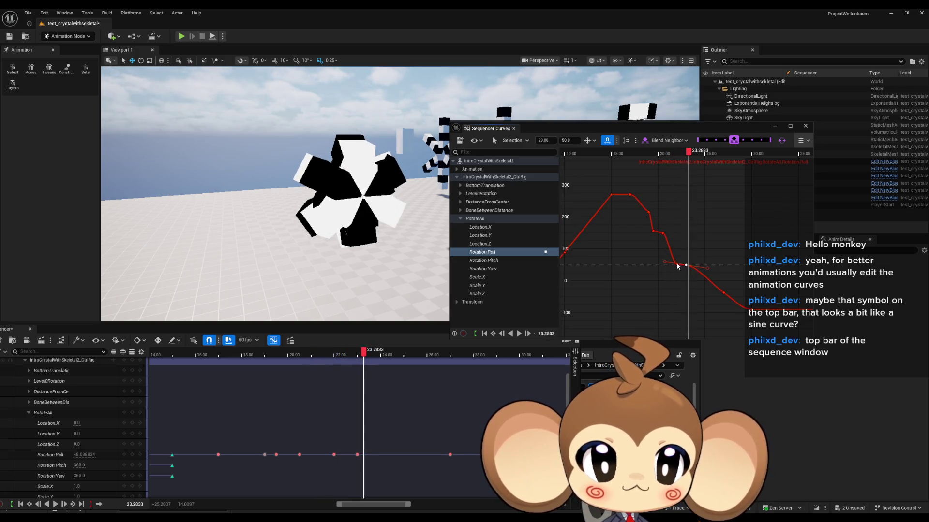
- Move the 53-valued key from 22 back to time 21
click(677, 265)
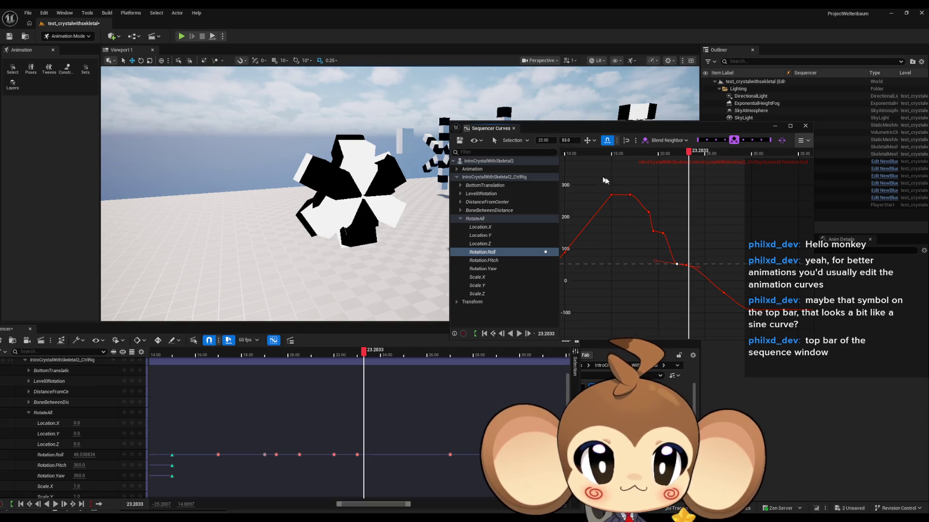
click(663, 235)
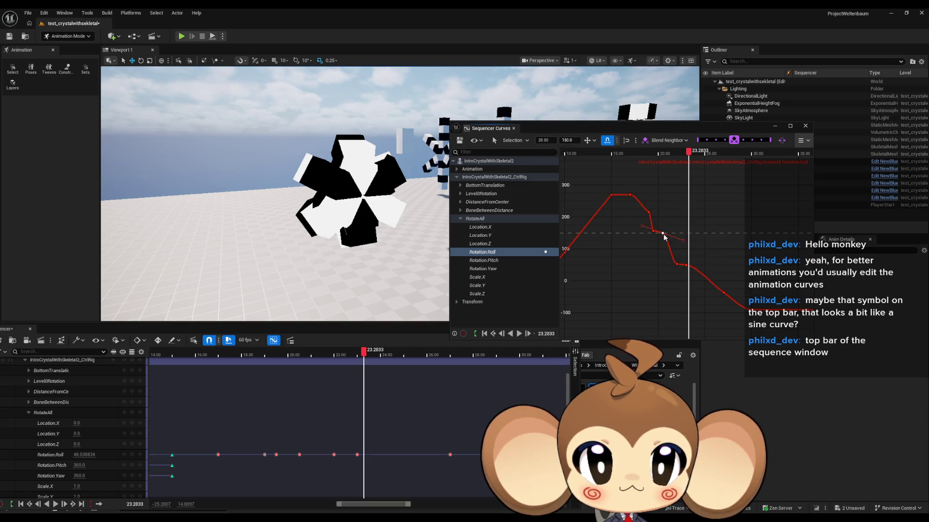
click(677, 265)
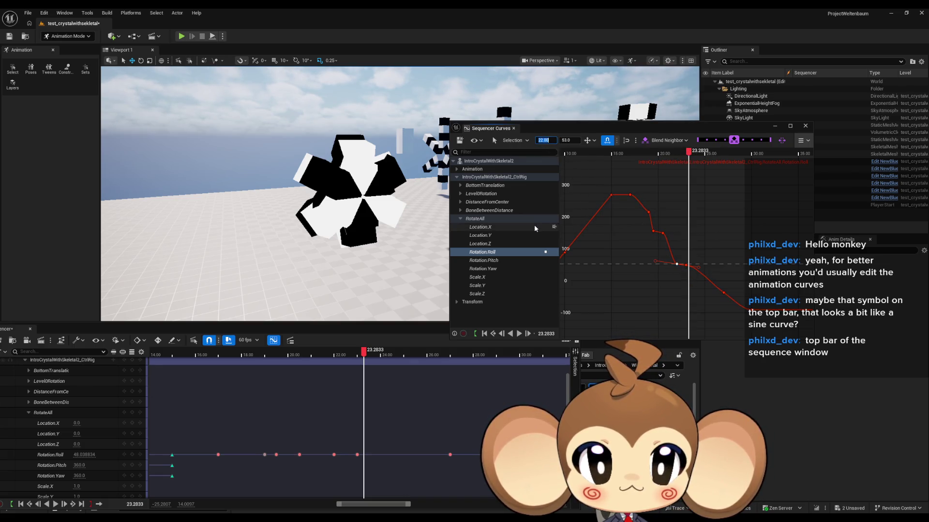
text(21)
key(Return)
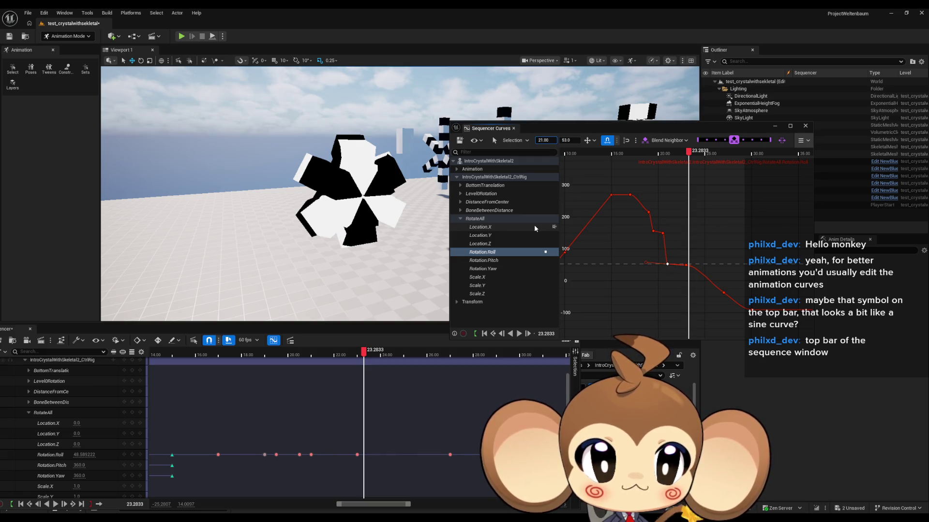
- Move the key near 23 to time 22 and play back to preview
click(686, 266)
click(549, 140)
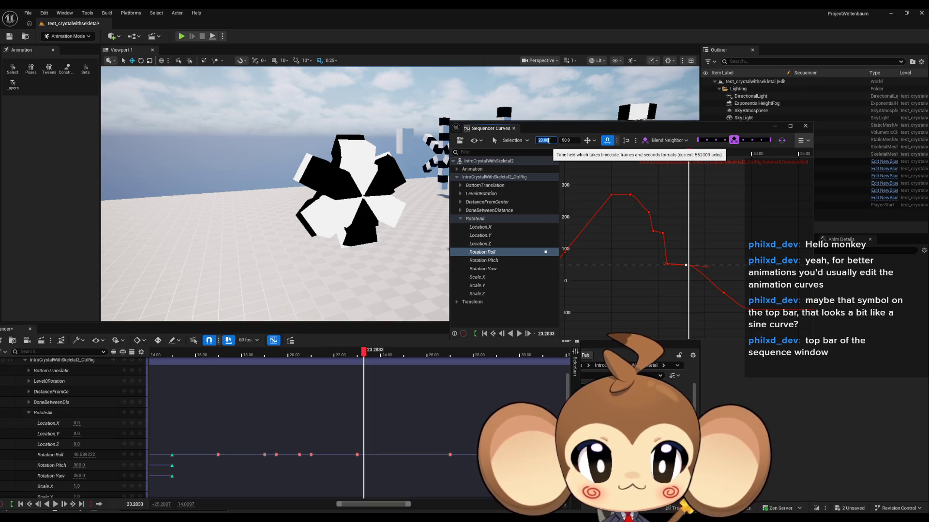
text(22)
key(Return)
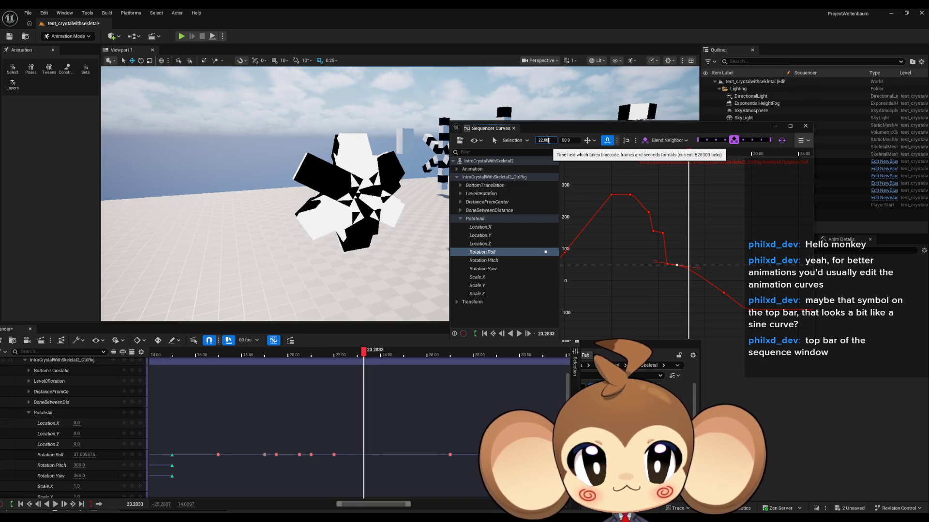
key(space)
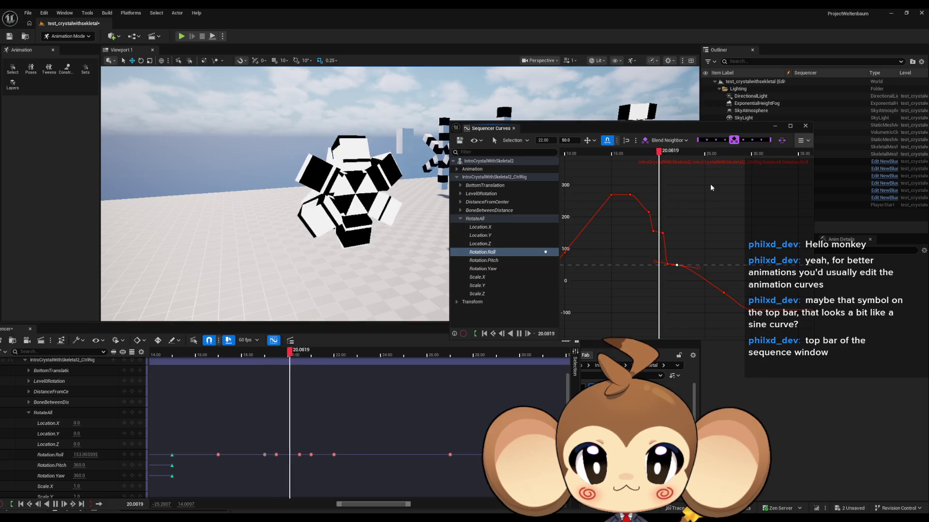
key(space)
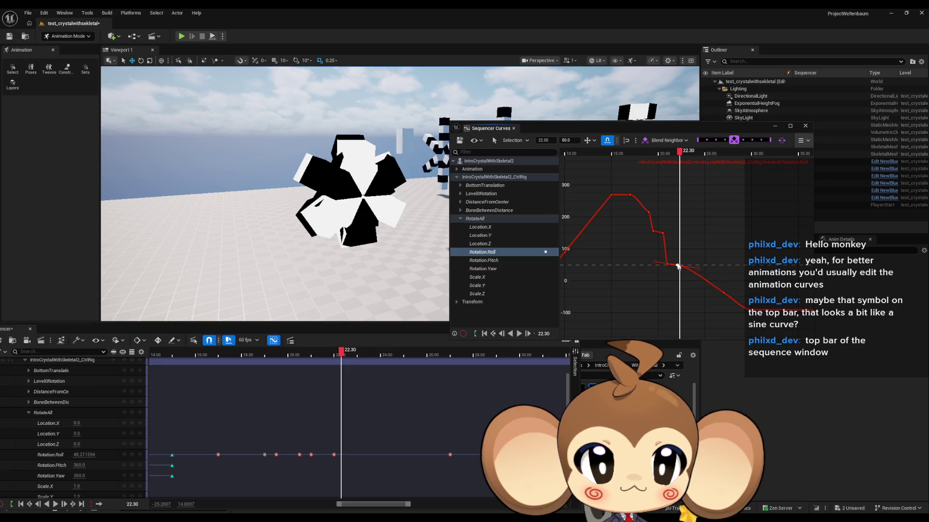
- Lower that key's value to 45, then replay from earlier and scrub near 23–25
click(567, 140)
text(45)
key(Return)
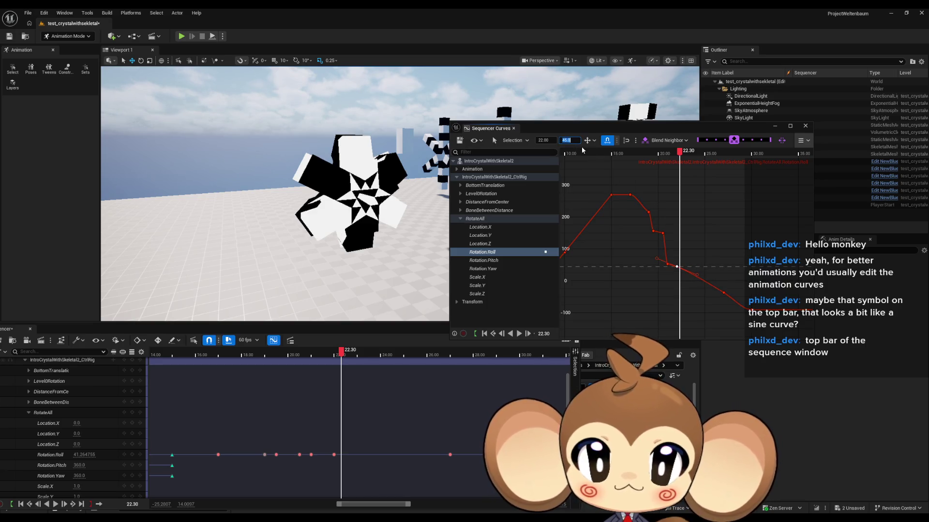
drag(684, 162, 624, 162)
key(space)
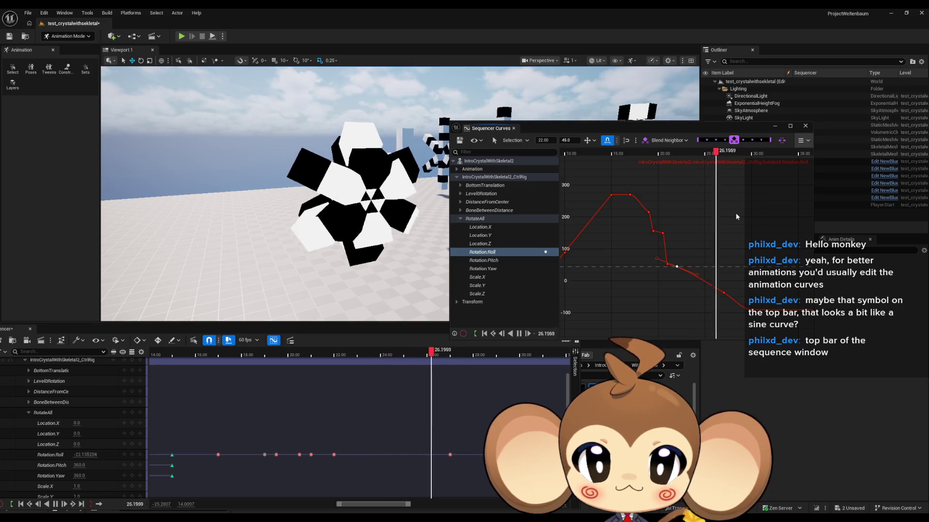
key(space)
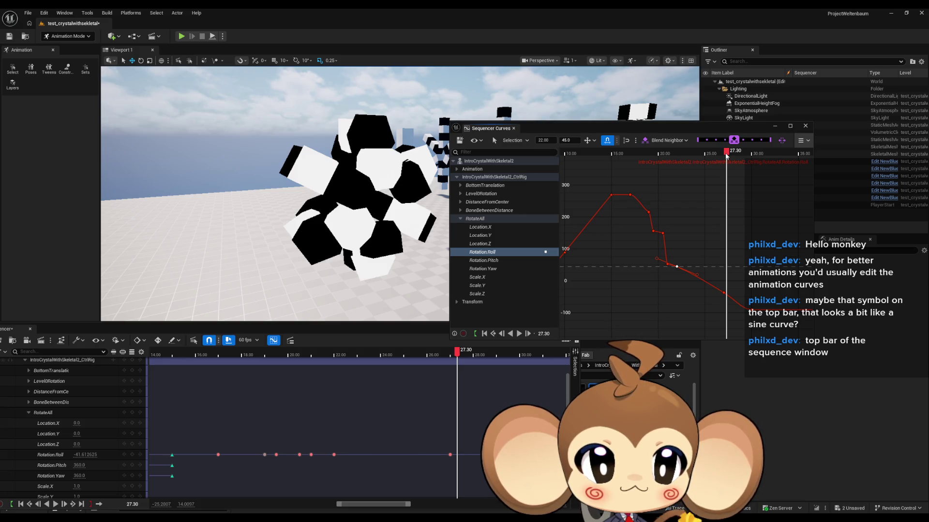
mouse_move(729, 156)
mouse_down()
mouse_move(669, 160)
mouse_move(707, 163)
mouse_up()
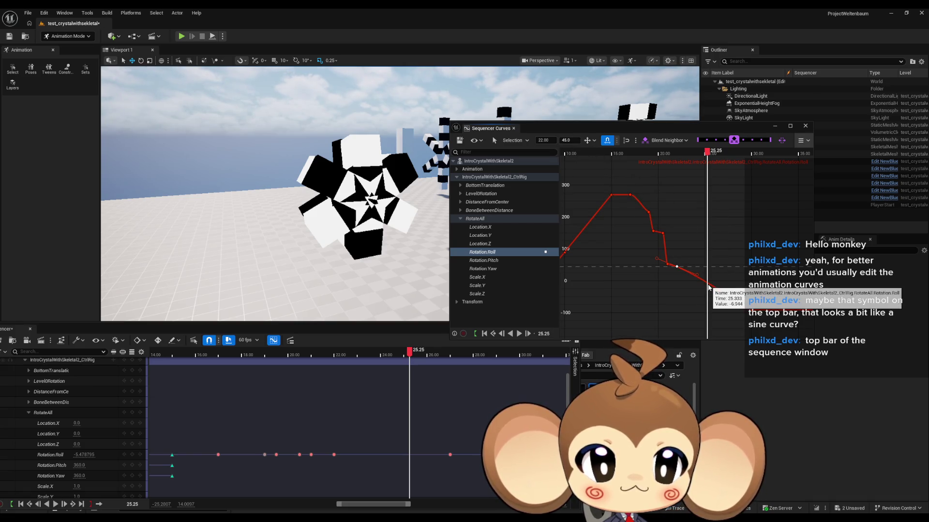
- Add a Roll key with value -5 and set its time to 22.50
right_click(708, 286)
click(723, 306)
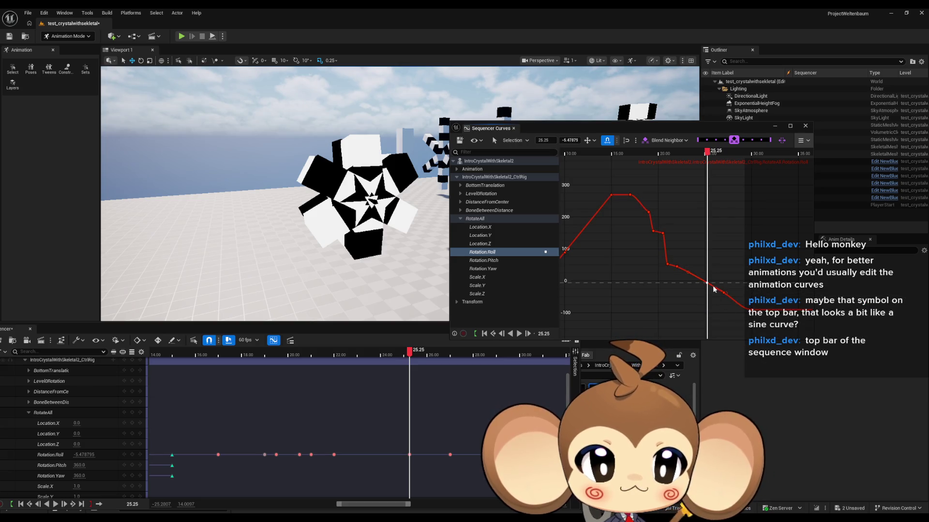
click(574, 140)
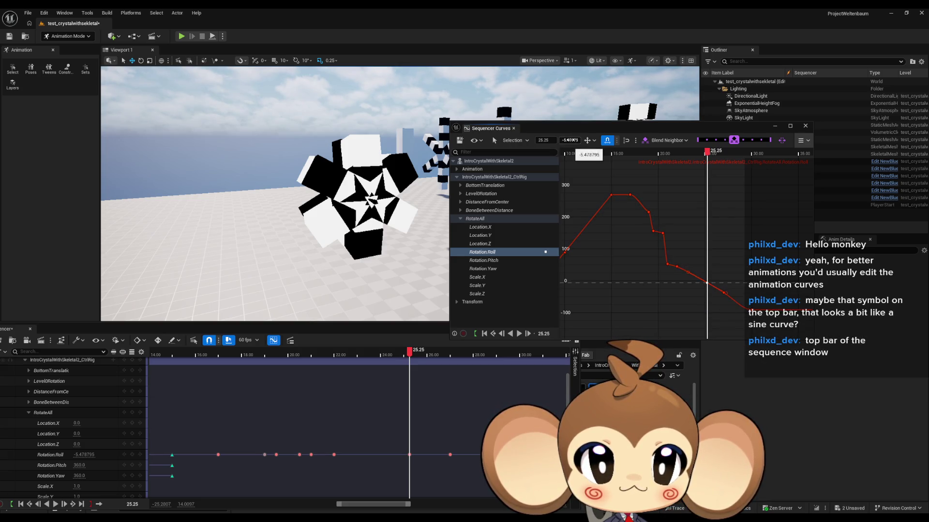
text(-5)
key(Return)
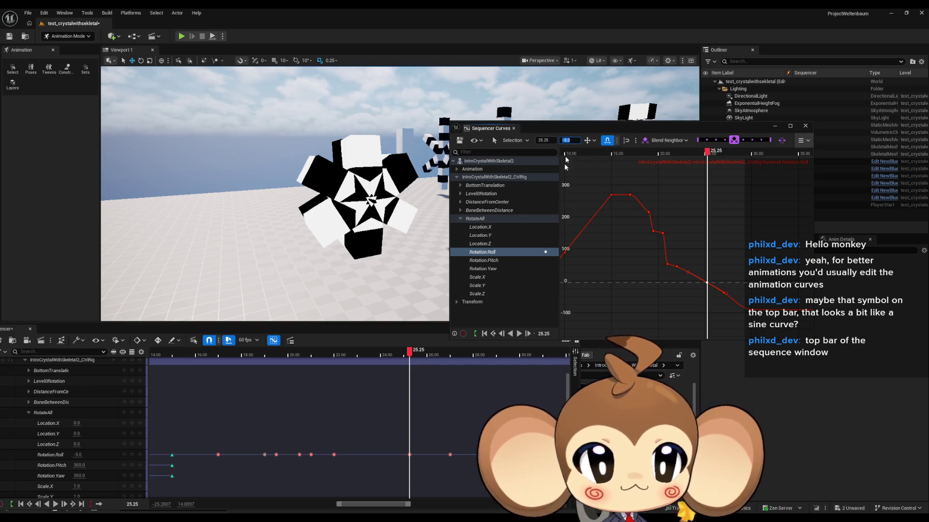
click(677, 267)
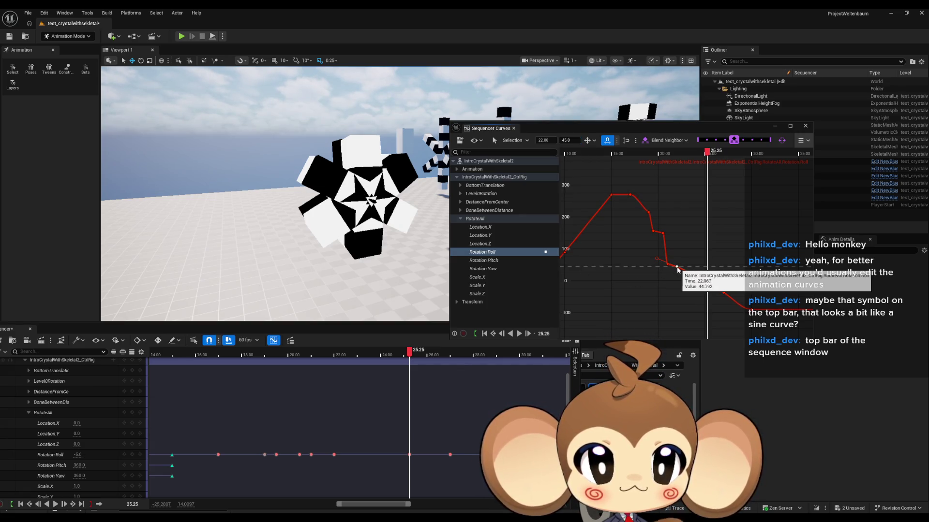
click(707, 285)
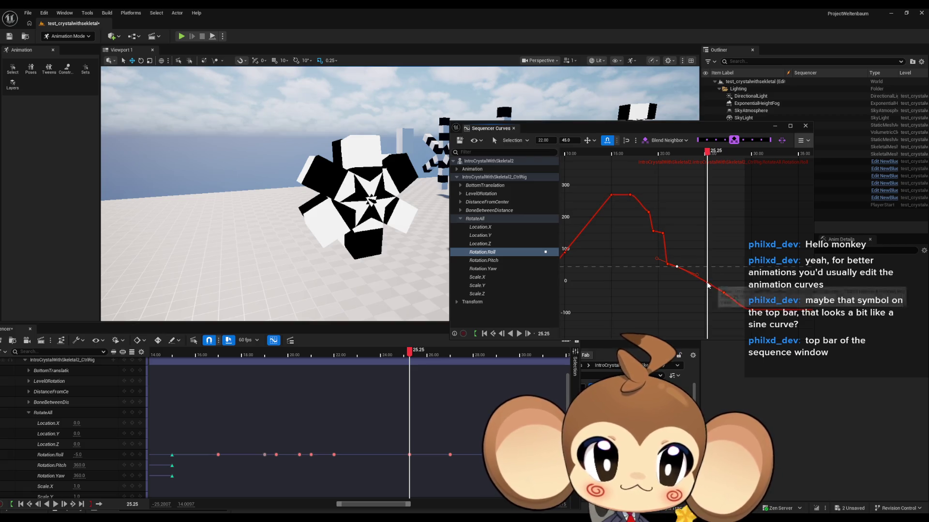
click(545, 140)
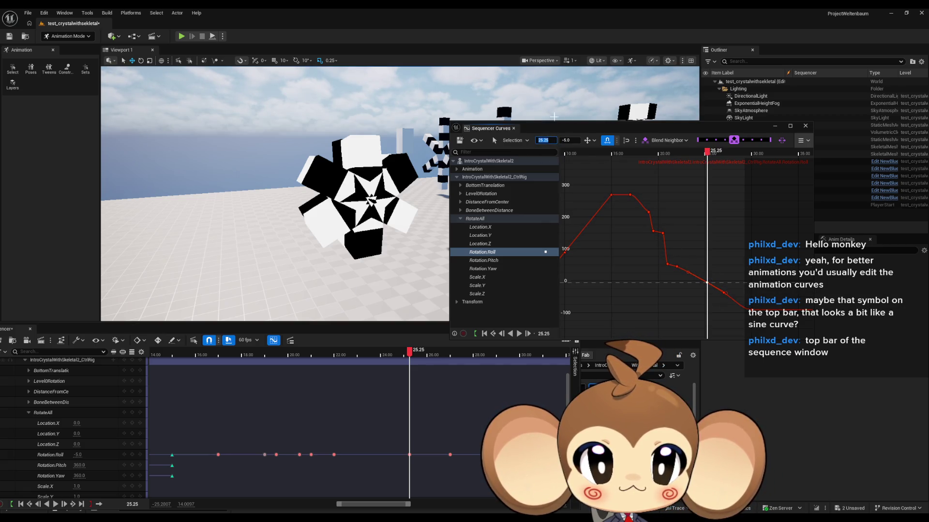
text(2.)
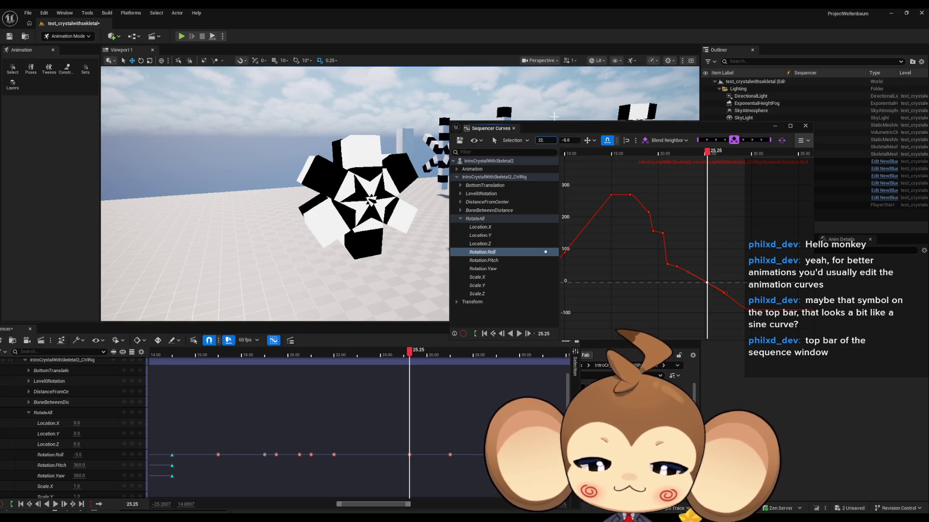
text(50)
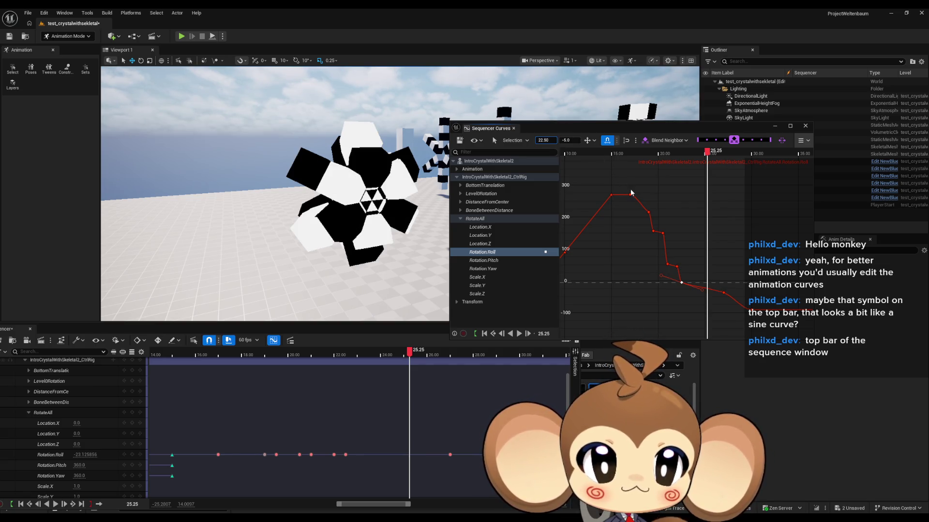
- Move the -36 key from 27 to 24 and play back to preview
mouse_move(725, 297)
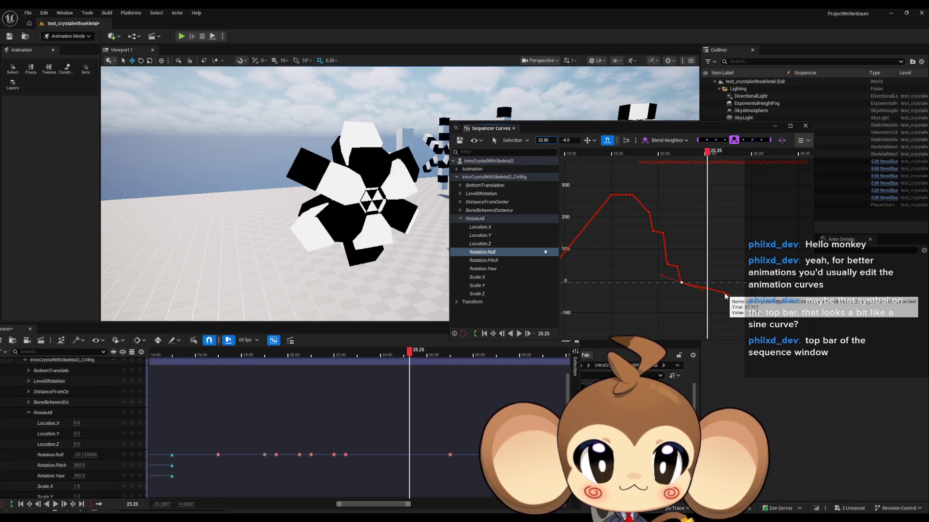
click(724, 294)
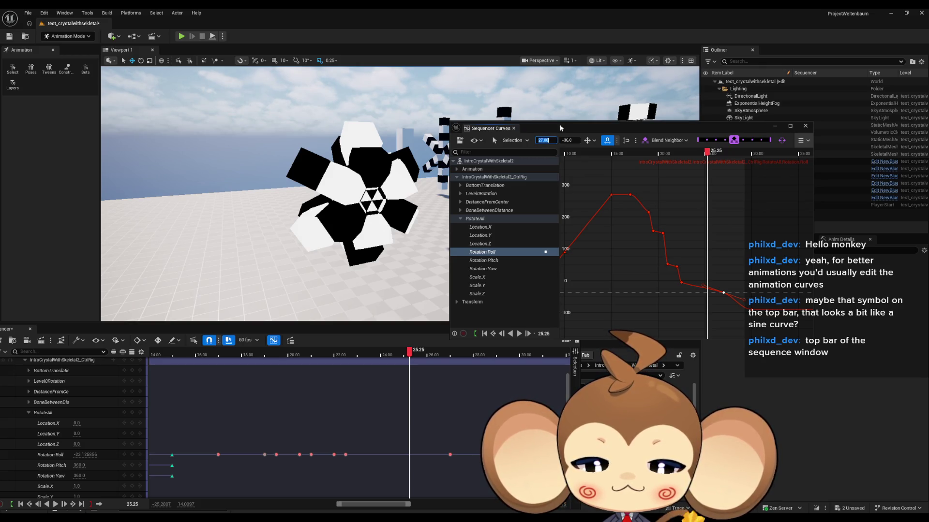
text(24)
key(Return)
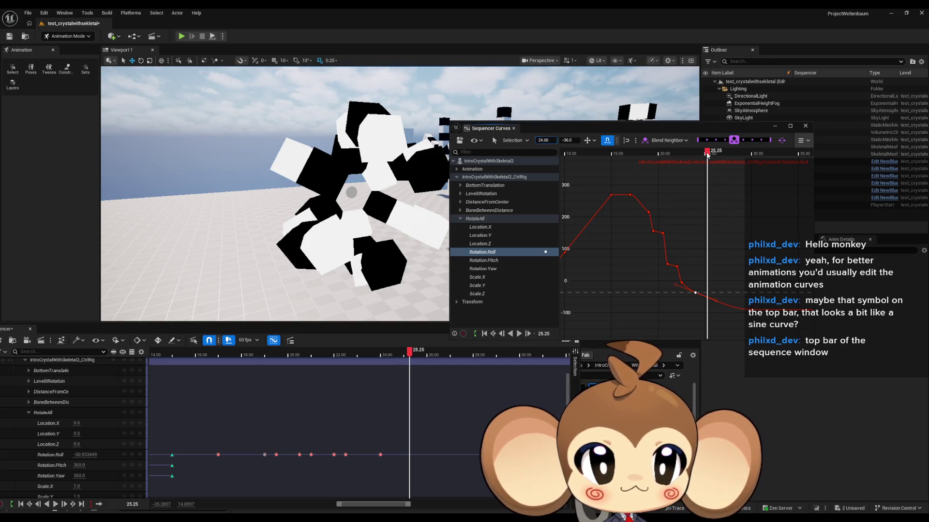
key(space)
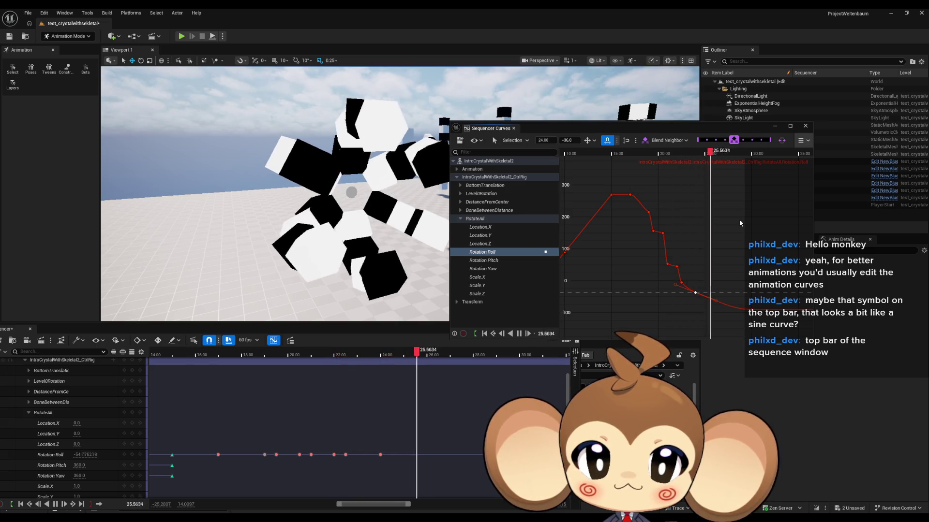
key(space)
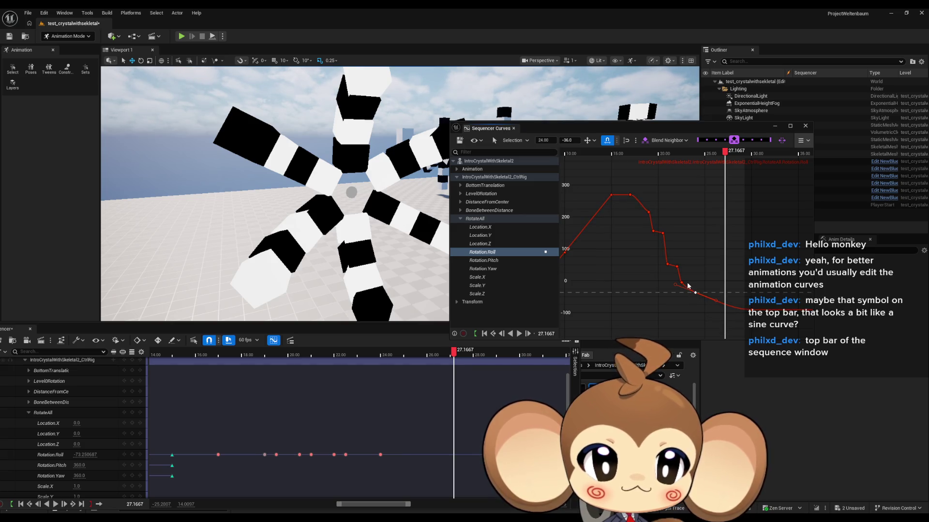
key(comma)
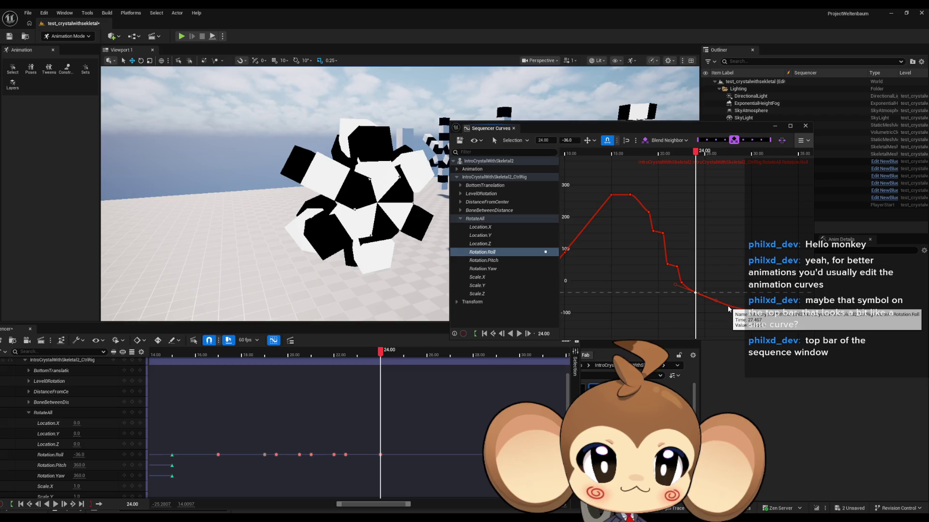
- Add a Roll key on the curve and set its time to 24.20
middle_click(729, 309)
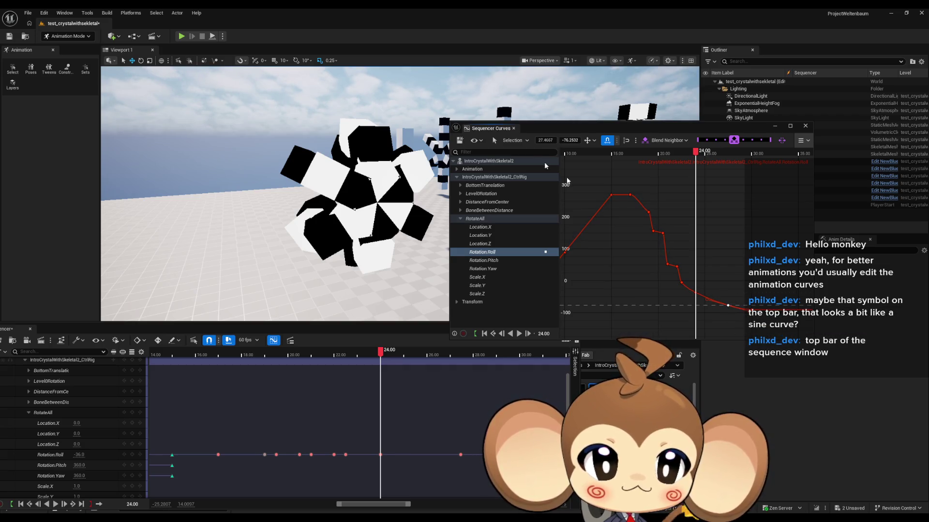
click(545, 141)
text(24.20)
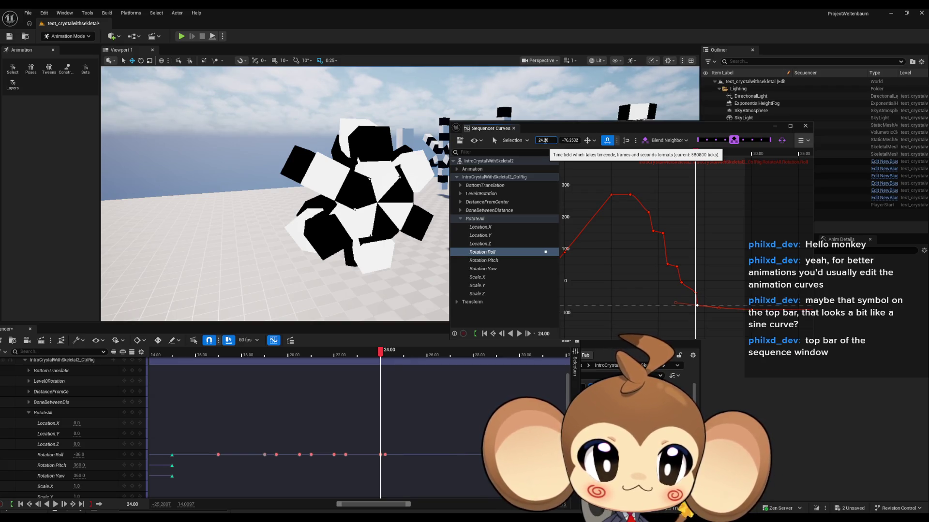
key(Return)
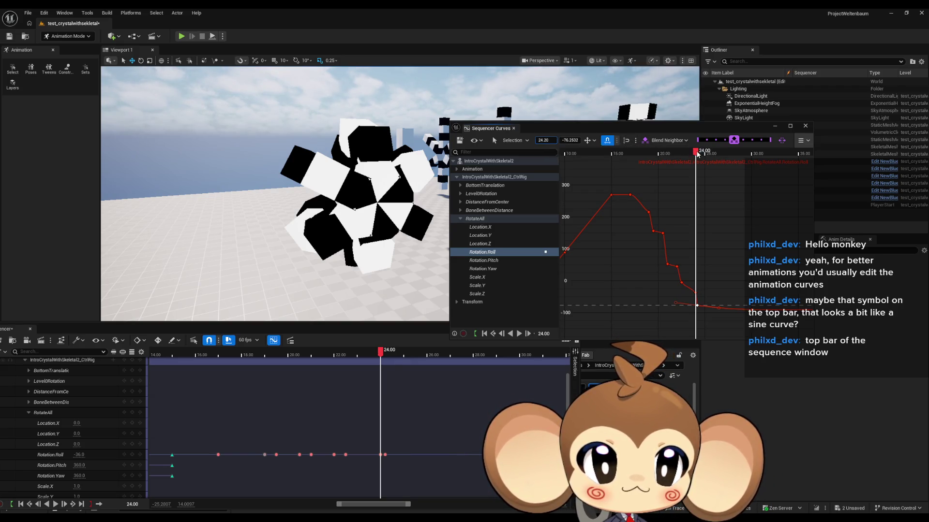
- Play back from about 20.4 and again from about 15 to preview the change
click(662, 153)
key(space)
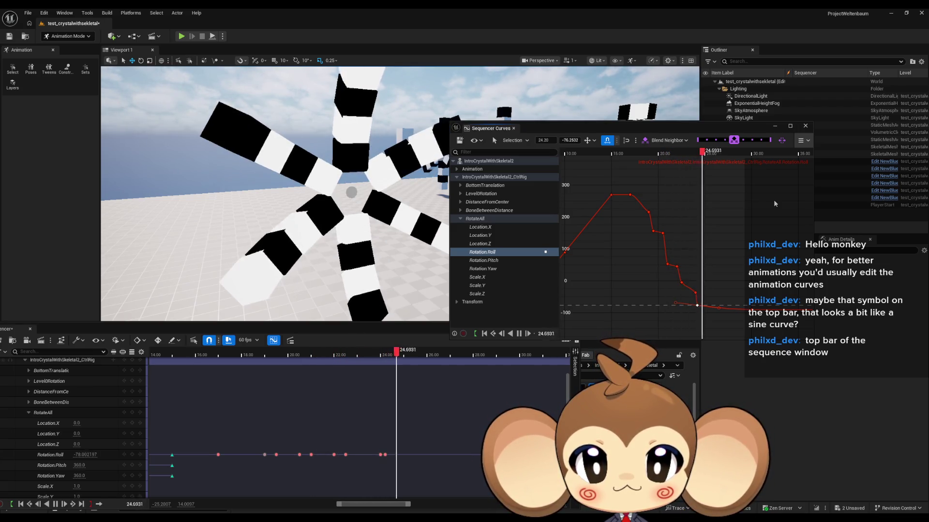
key(space)
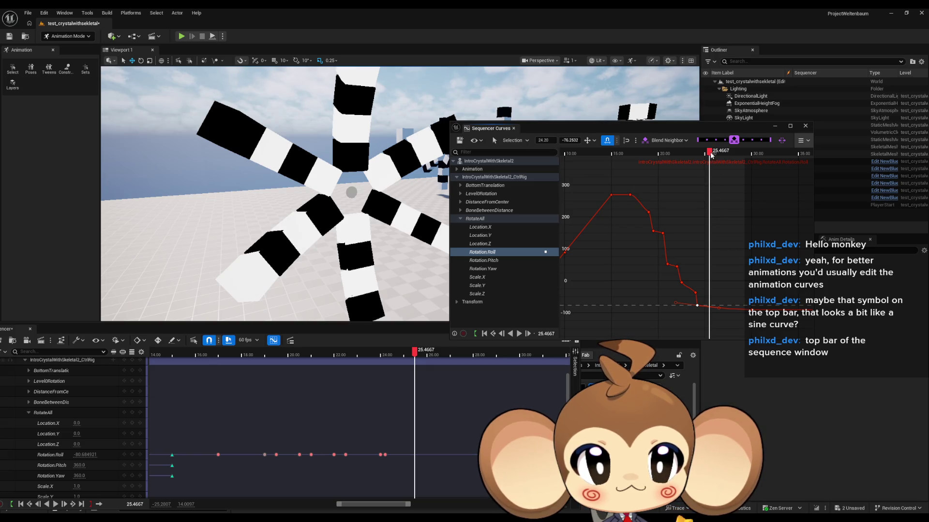
drag(711, 155, 608, 154)
key(space)
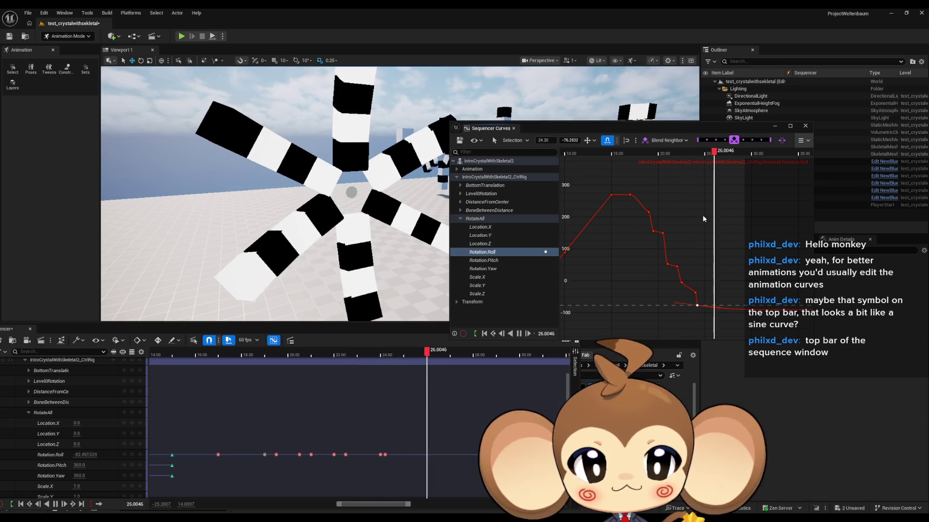
key(space)
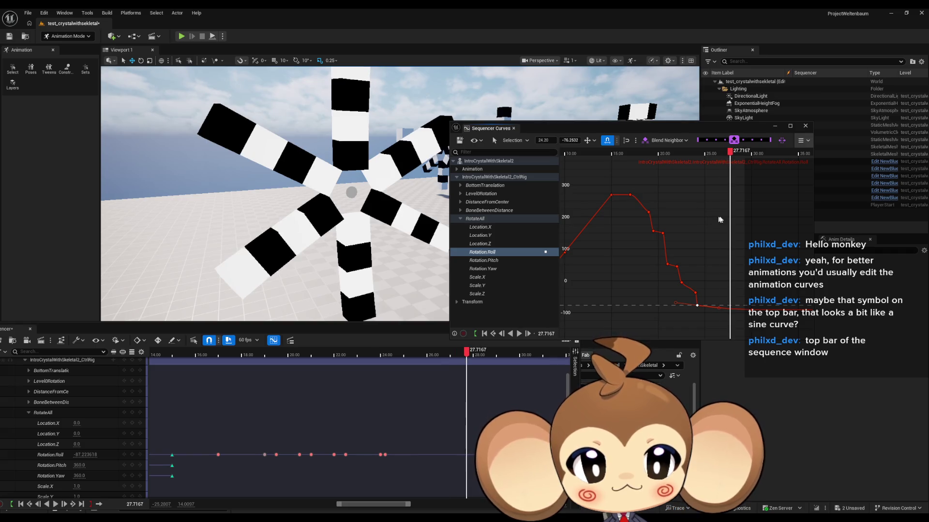
- Move the -90 key from time 30 to 25 and rewind to about 14.2
click(753, 310)
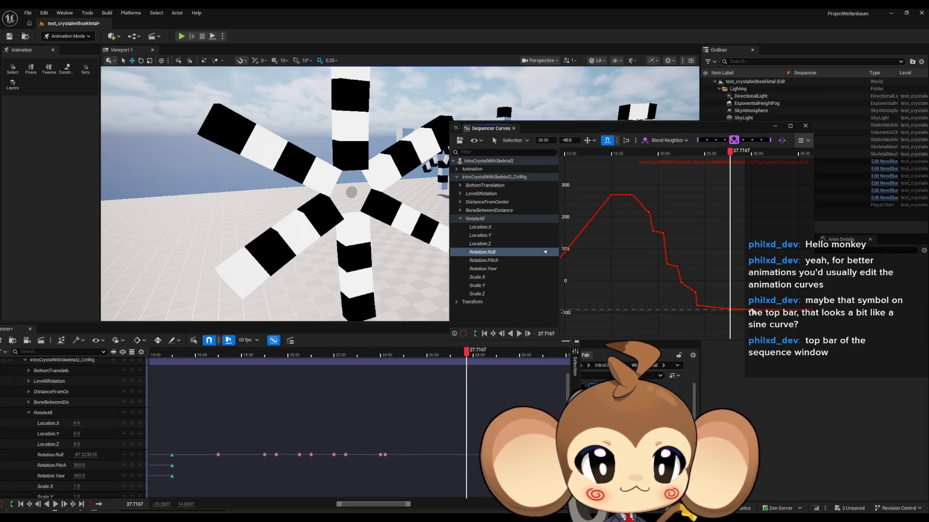
click(696, 305)
click(753, 310)
click(544, 140)
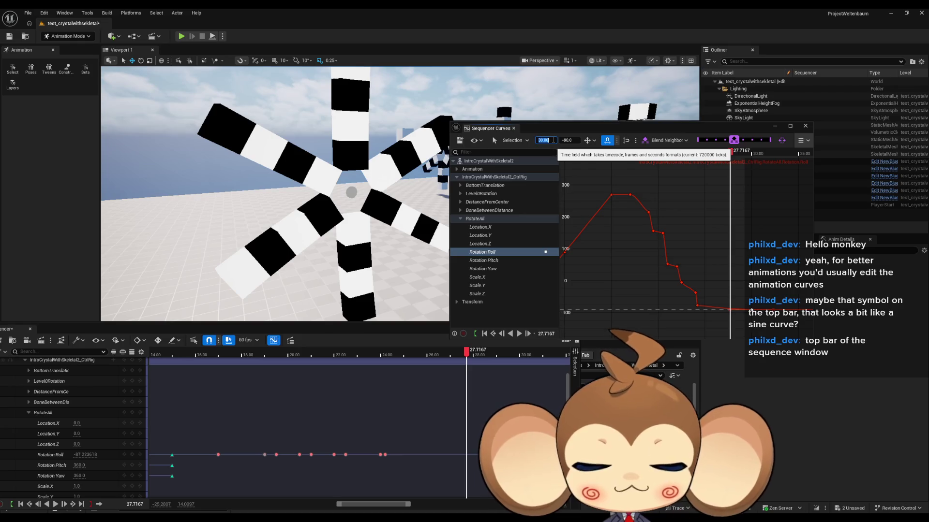
text(25)
key(Return)
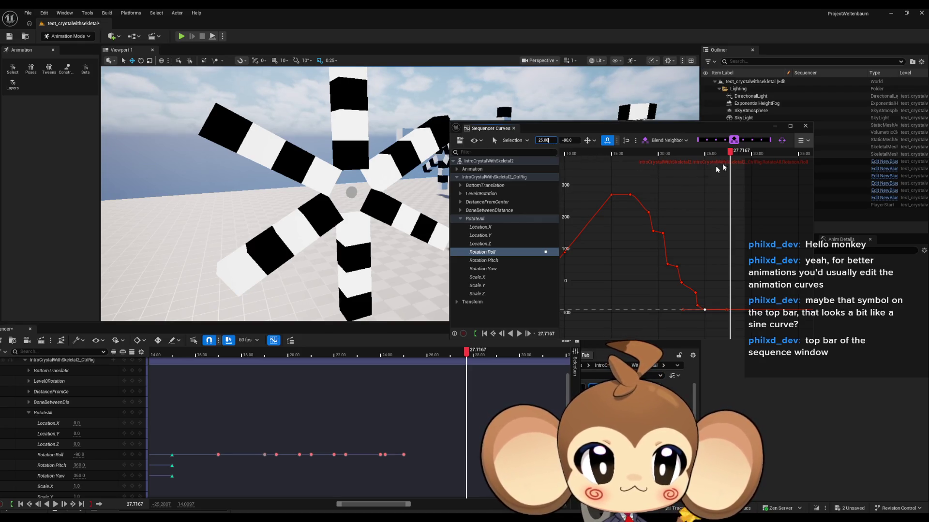
drag(730, 151, 604, 152)
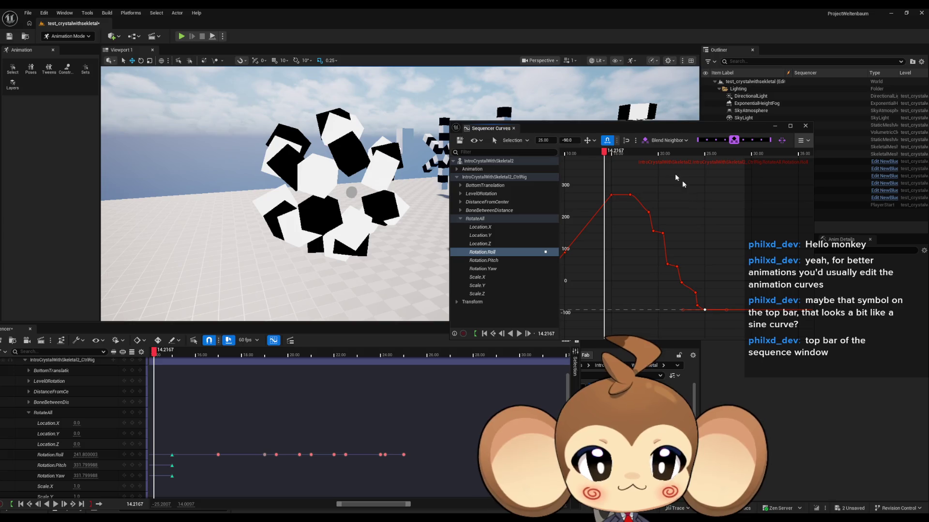
- Play the Roll animation in an F11-enlarged viewport with the Curves editor floating over it
mouse_move(628, 132)
mouse_down()
mouse_move(724, 205)
mouse_move(743, 254)
mouse_up()
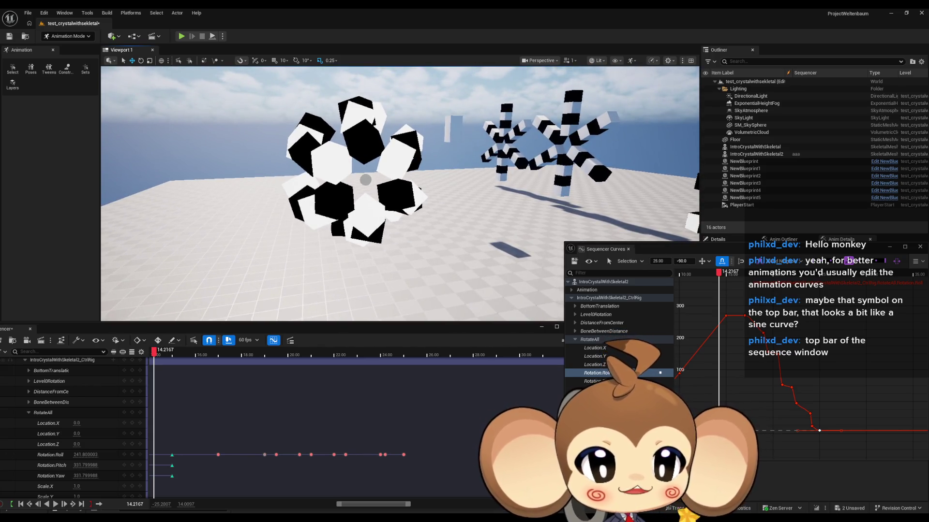
key(space)
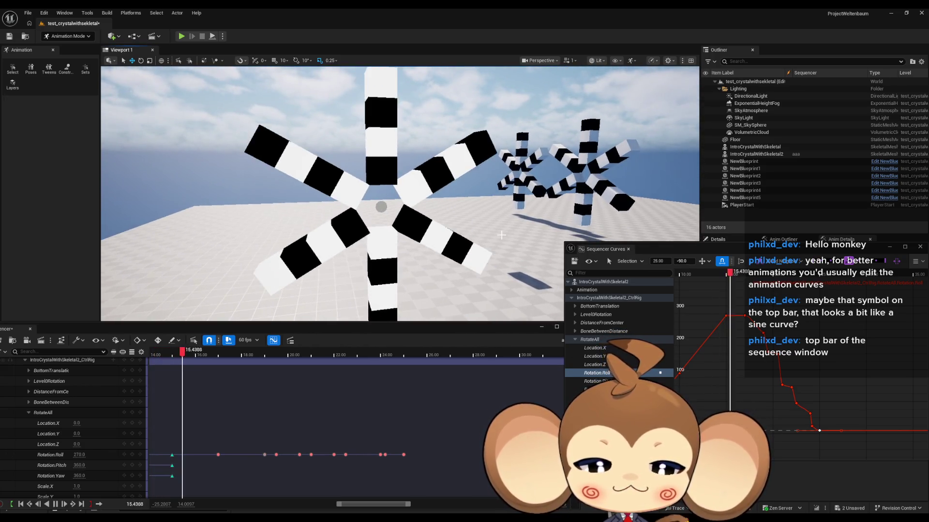
key(F11)
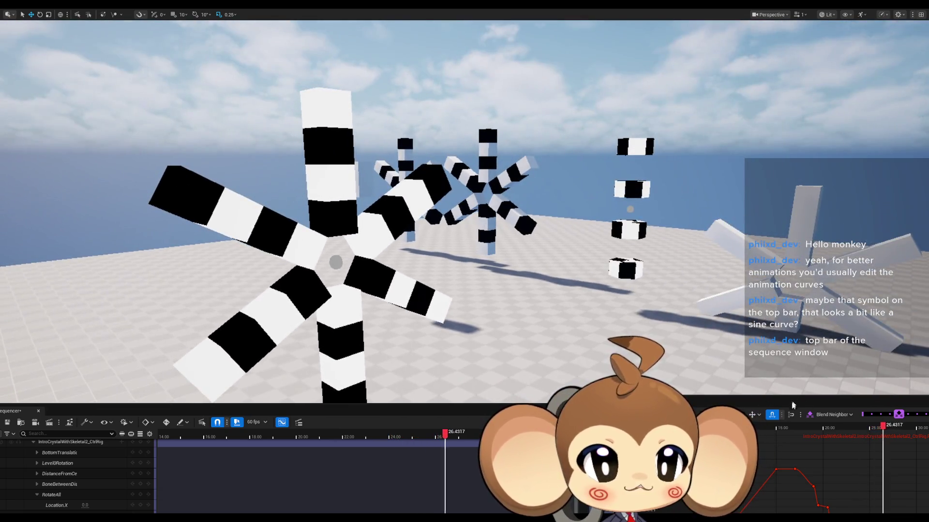
mouse_move(768, 405)
mouse_down()
mouse_move(847, 229)
mouse_move(775, 197)
mouse_move(656, 199)
mouse_move(736, 206)
mouse_move(664, 208)
mouse_move(738, 210)
mouse_move(674, 218)
mouse_move(745, 225)
mouse_up()
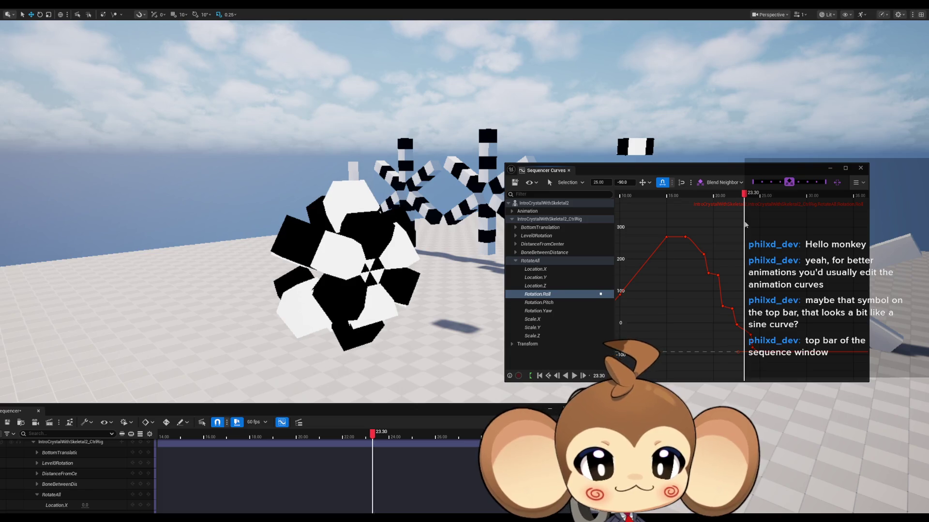
drag(745, 225, 745, 225)
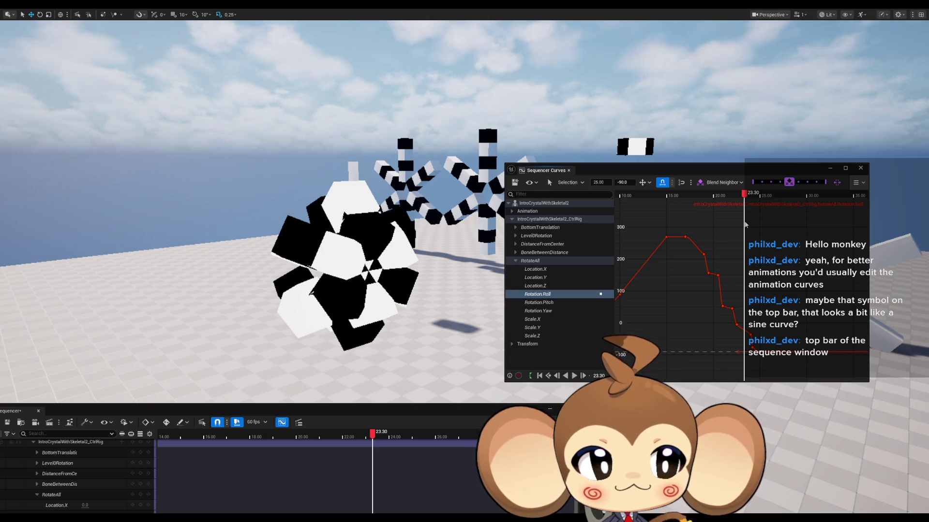
- Scrub between about 22.5 and 24 and select the -36 Roll key at 24.00
drag(745, 225, 745, 225)
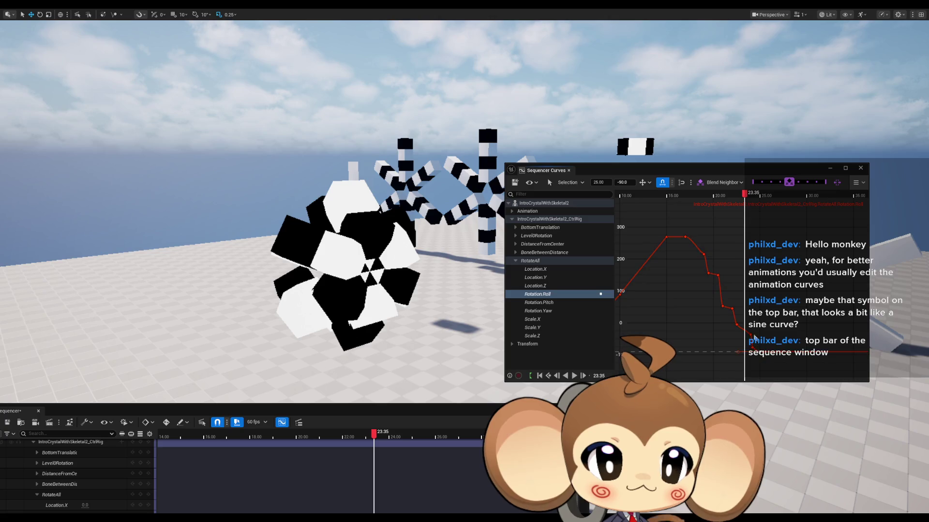
drag(751, 338, 738, 329)
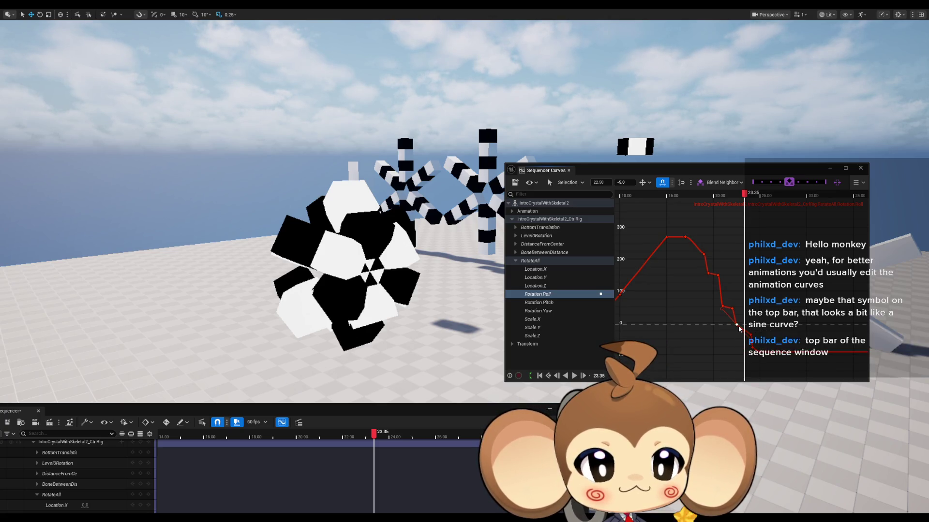
mouse_move(732, 198)
mouse_down()
mouse_move(672, 196)
mouse_move(752, 211)
mouse_up()
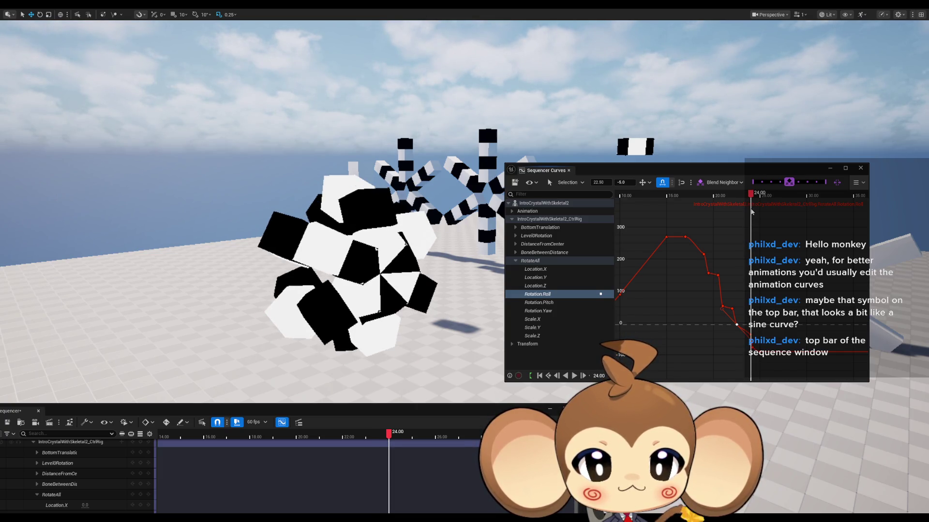
drag(752, 212, 748, 212)
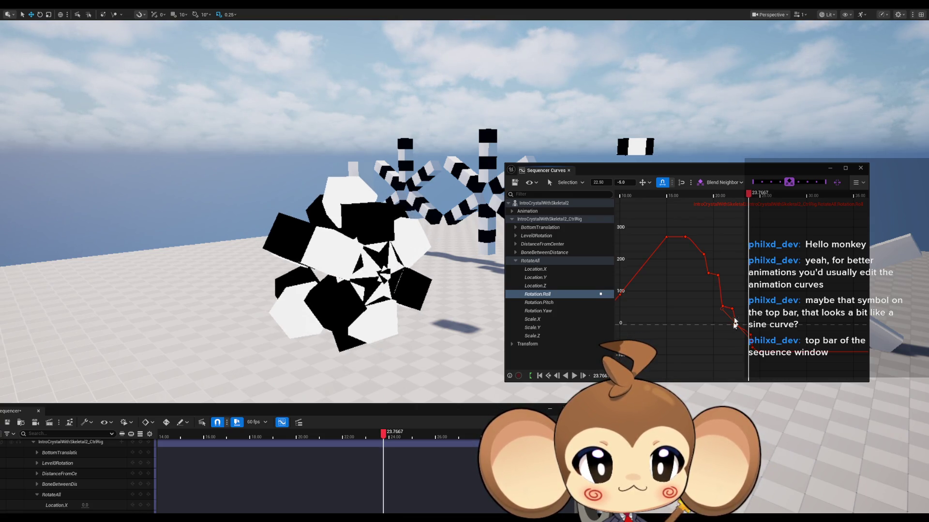
click(751, 336)
drag(748, 195, 753, 196)
- Zoom into the graph and raise the 24.00 key's value to -23.85
scroll(752, 195, up, 1)
scroll(750, 331, up, 5)
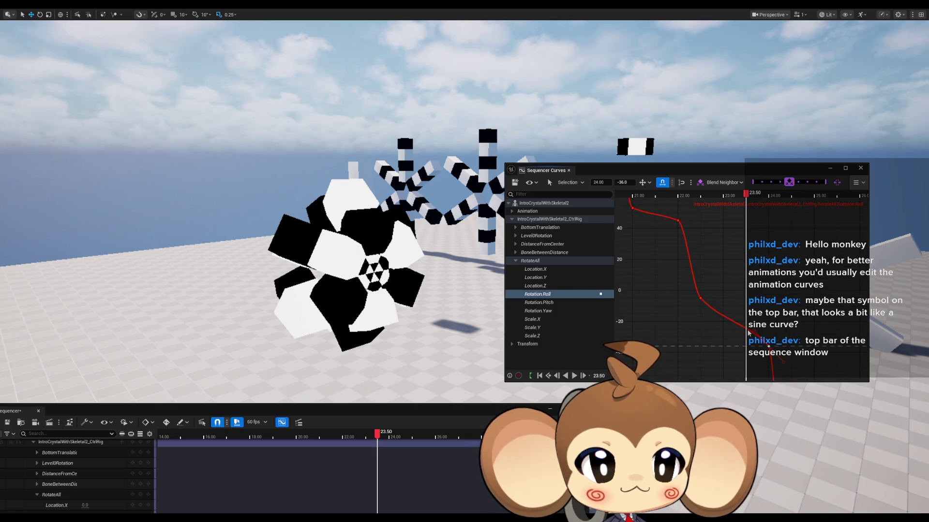
mouse_move(747, 333)
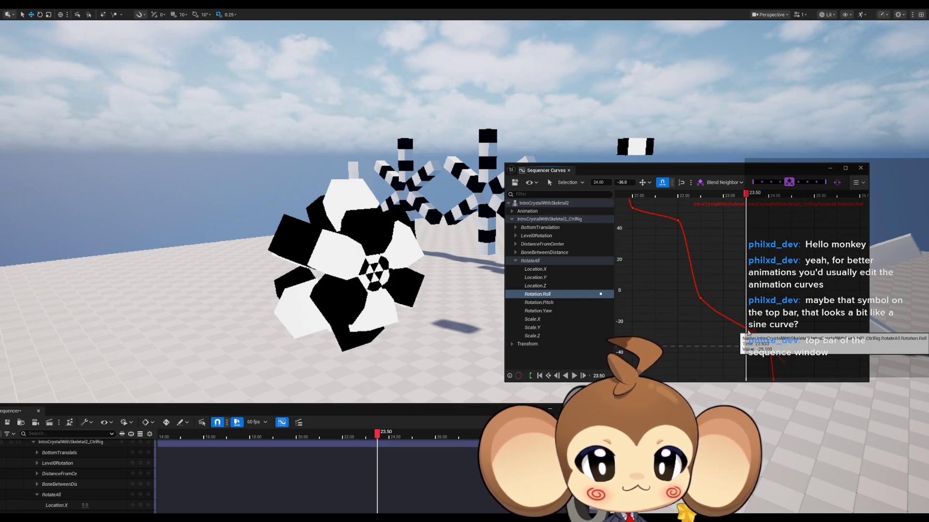
drag(746, 198, 763, 199)
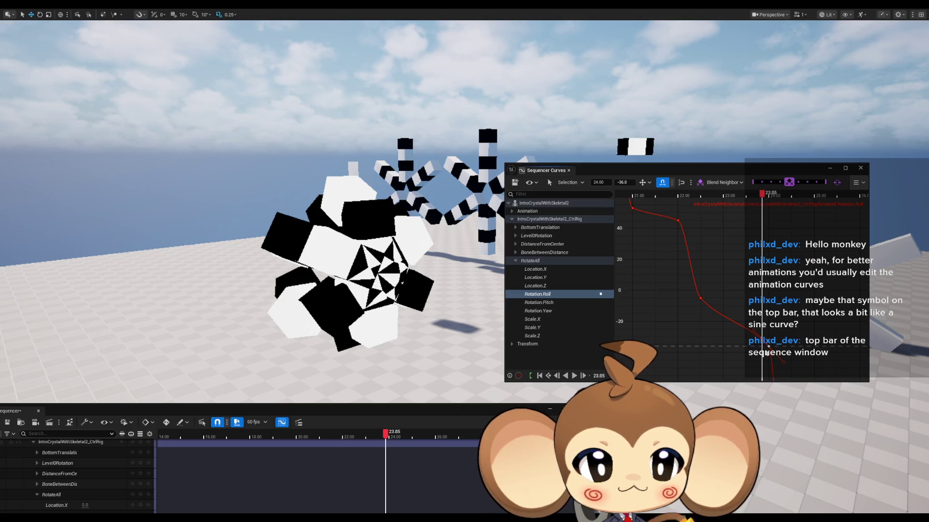
mouse_move(763, 344)
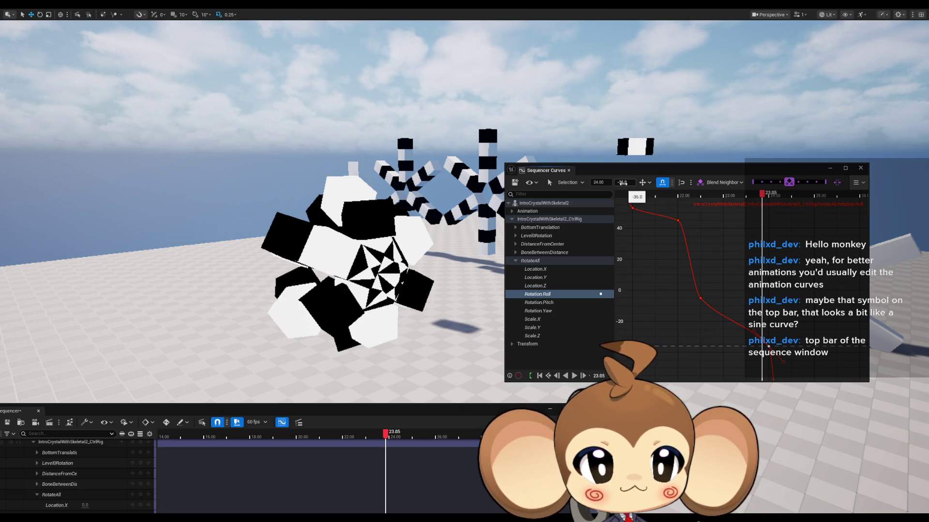
click(623, 183)
text(-)
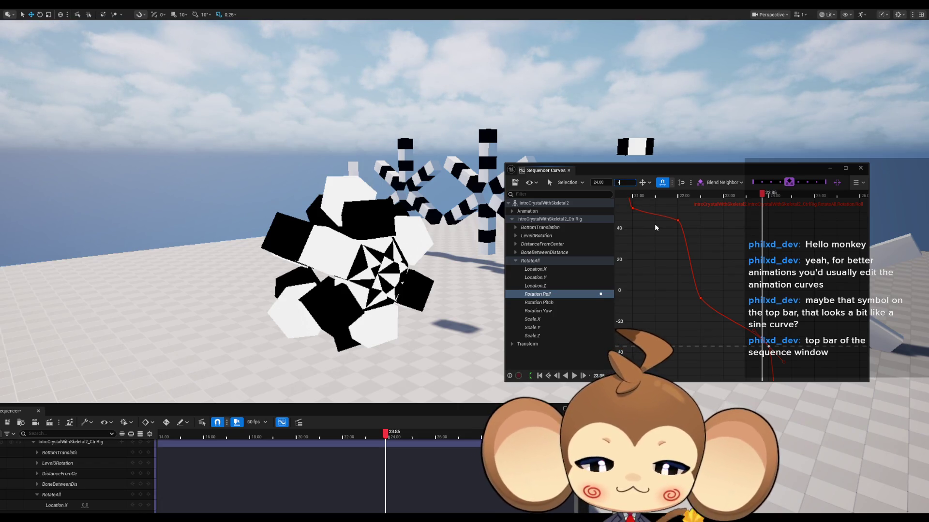
text(23.85)
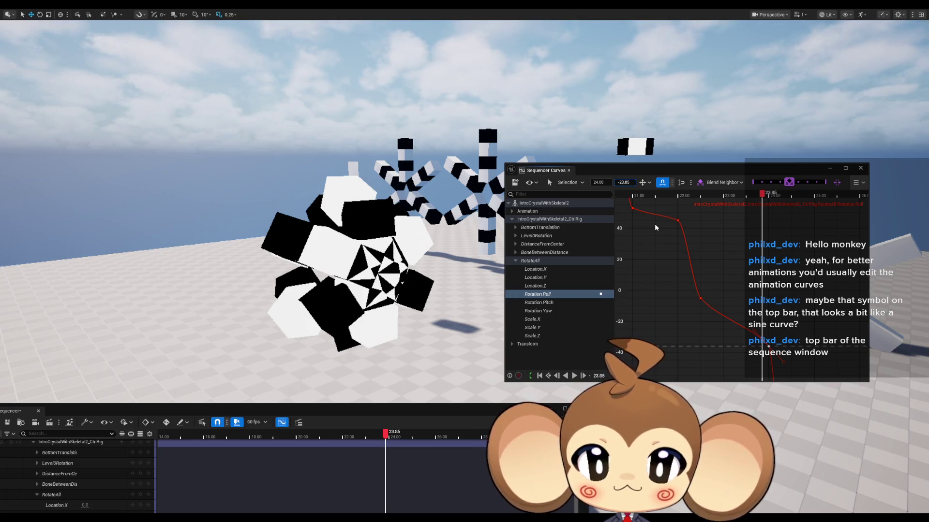
key(Return)
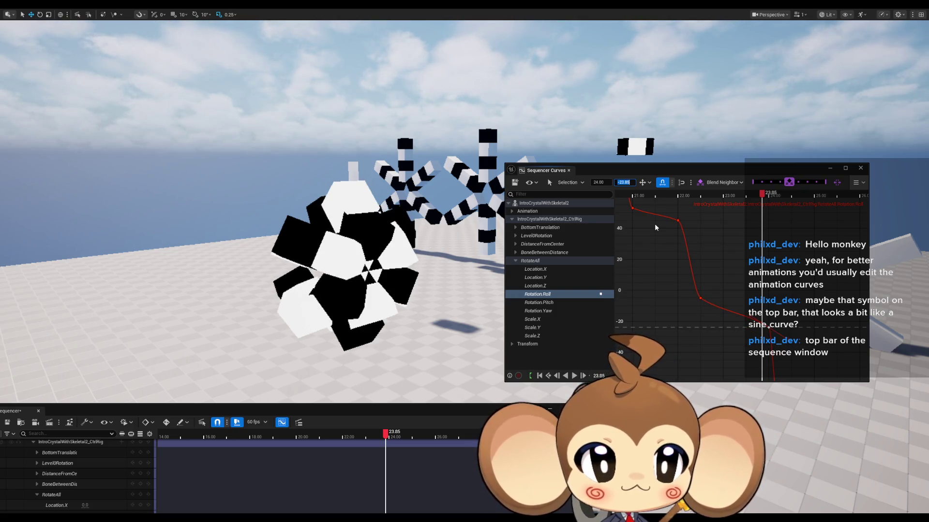
- Leave the key's time unchanged and pan the graph to show the curve's tail
click(598, 183)
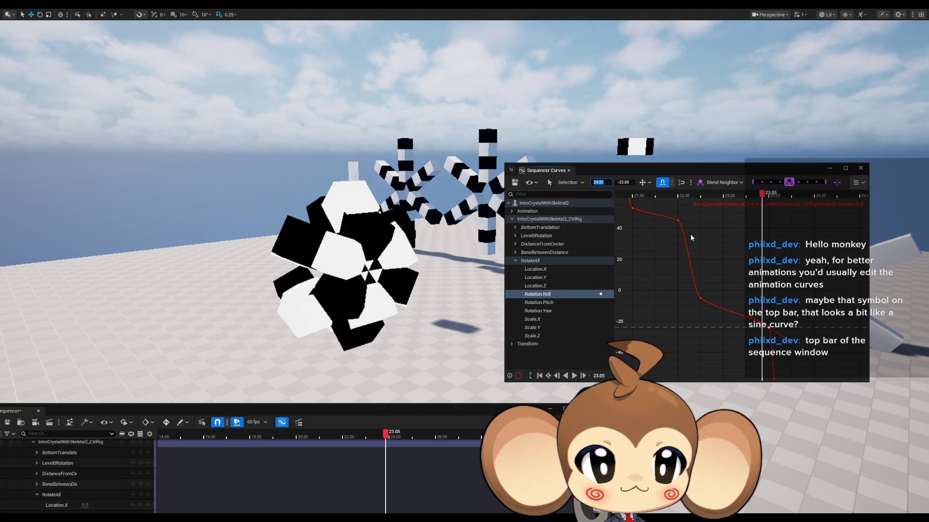
click(809, 319)
drag(778, 352, 724, 331)
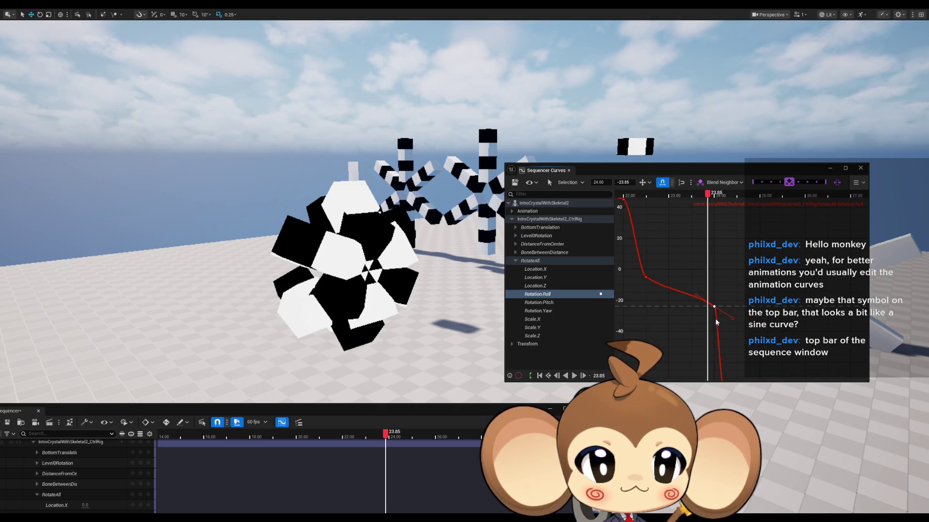
right_click(707, 321)
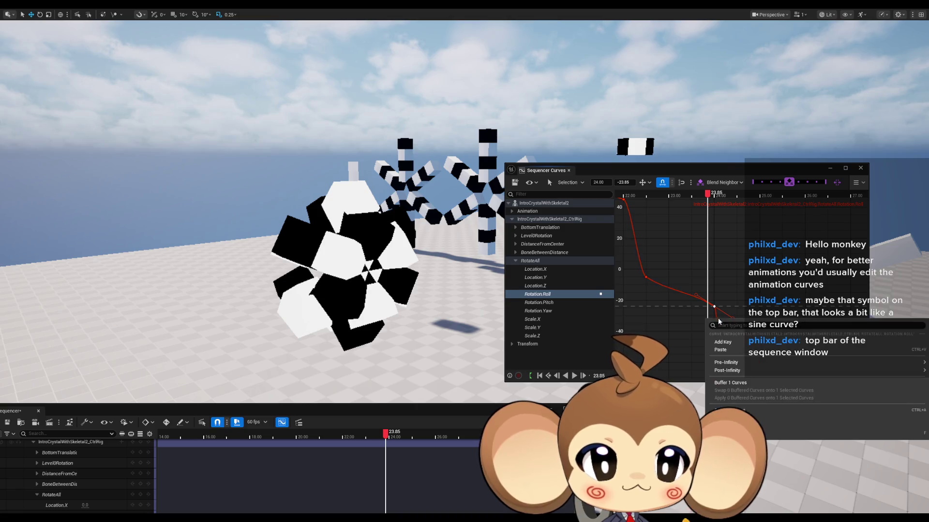
- Add a new Rotation.Roll key just after 24.00 and frame all curve keys
click(730, 344)
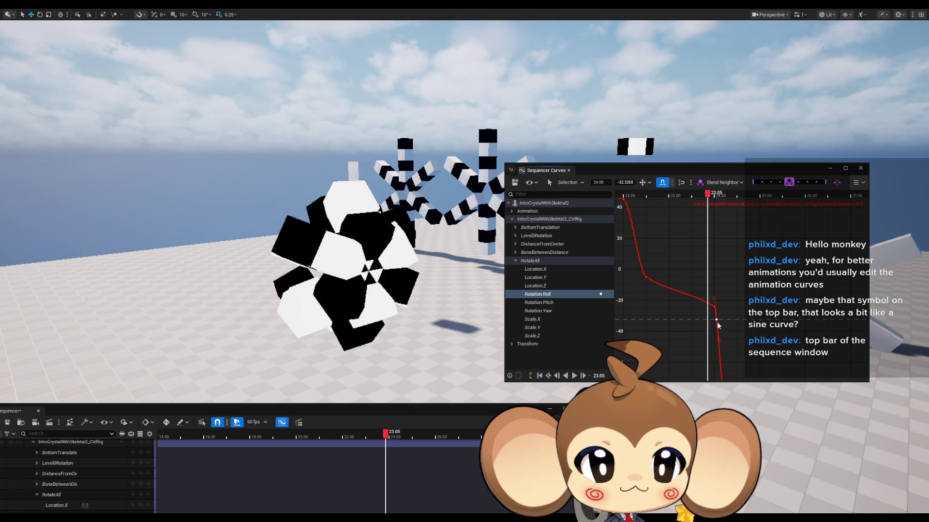
click(625, 183)
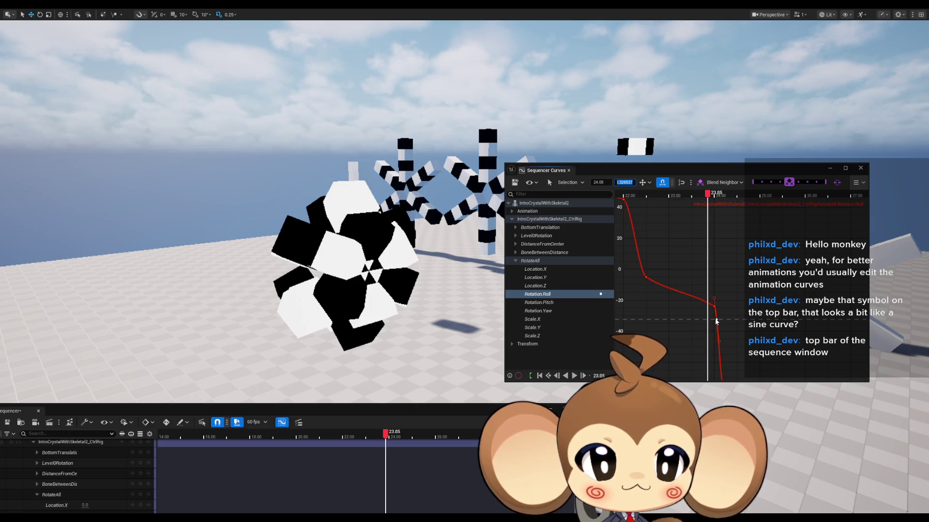
click(601, 184)
scroll(712, 279, down, 3)
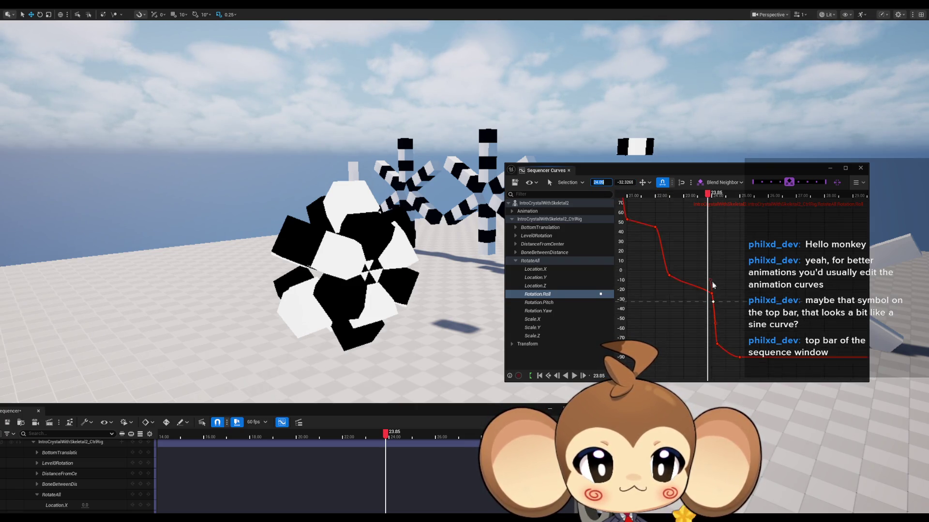
mouse_move(717, 330)
mouse_down()
mouse_move(705, 294)
mouse_move(750, 339)
mouse_move(767, 341)
mouse_up()
key(f)
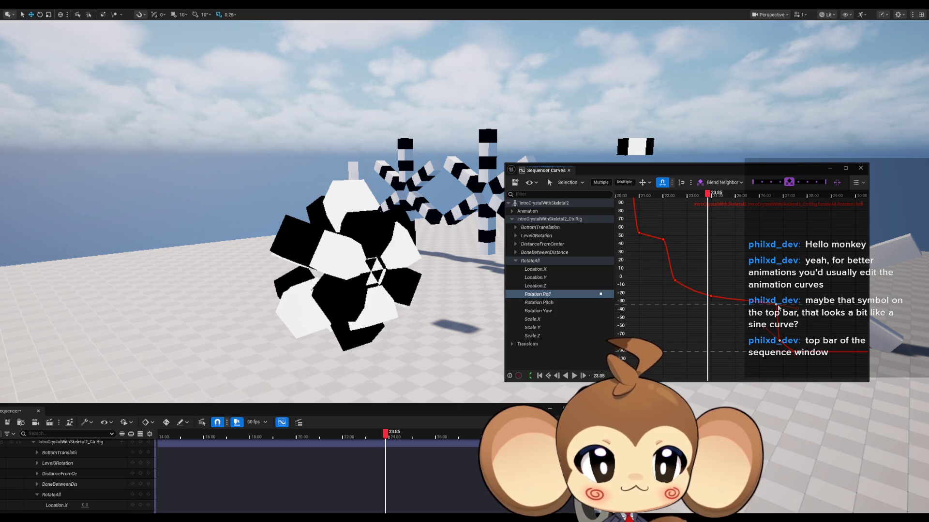
- Retime the 26.70 Roll key to 25 with value -23.85, leveling the tail
click(715, 298)
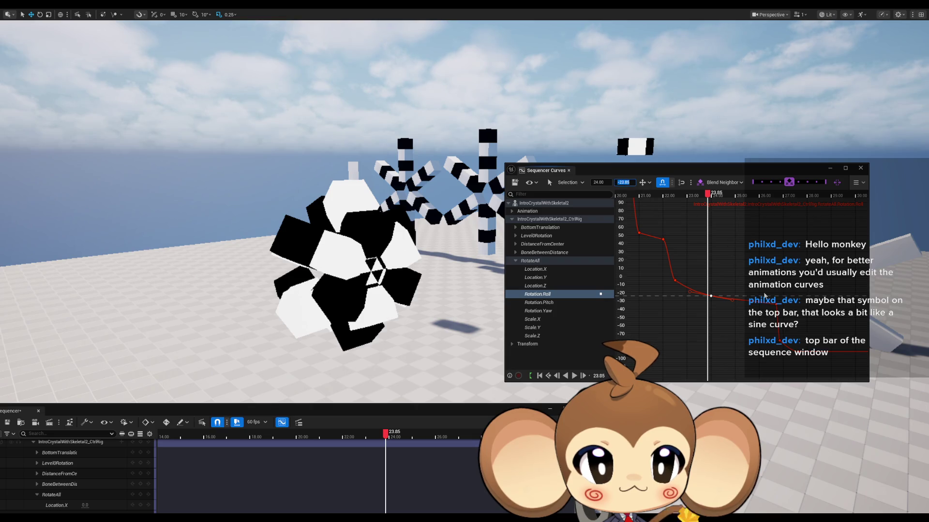
click(775, 304)
click(603, 182)
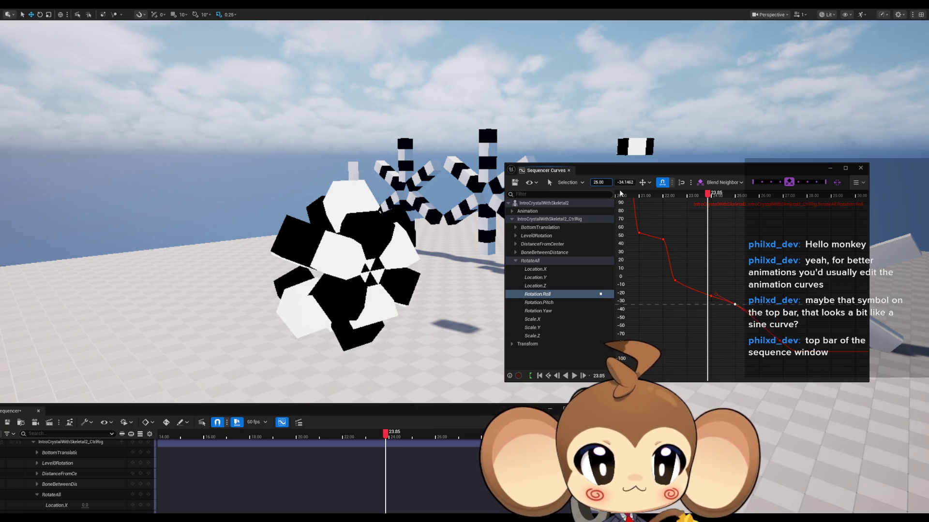
key(Tab)
text(-23.85)
key(Return)
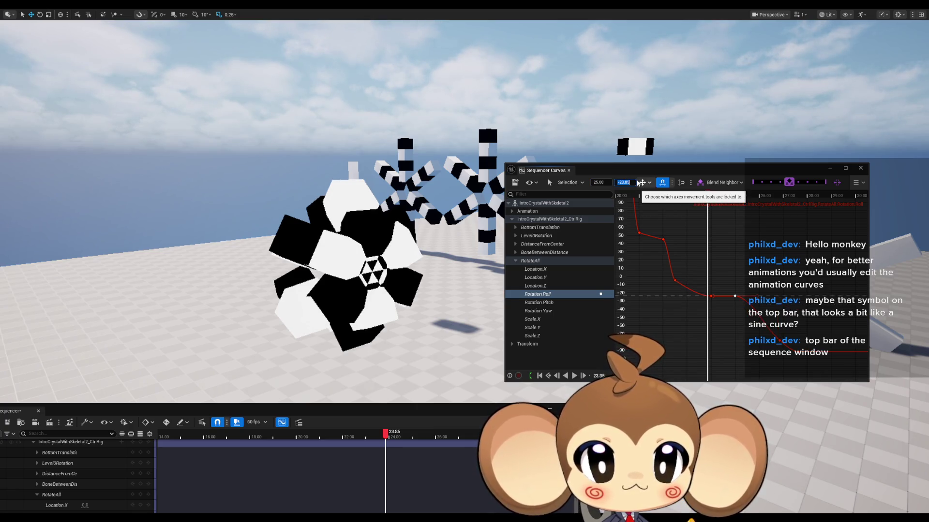
- Preview the leveled tail, then set both selected tail keys to -24, then -30
mouse_move(709, 197)
mouse_down()
mouse_move(730, 197)
mouse_move(706, 200)
mouse_move(720, 200)
mouse_up()
shift+click(711, 296)
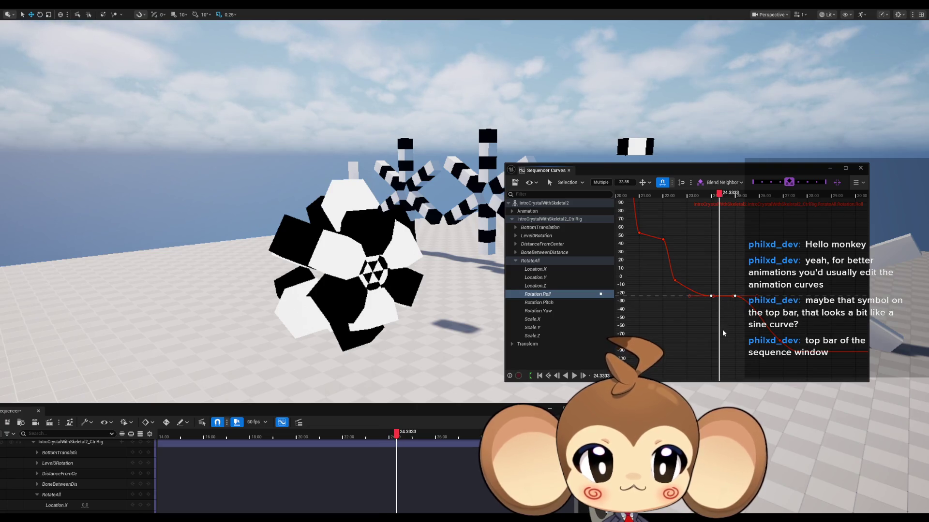
click(634, 182)
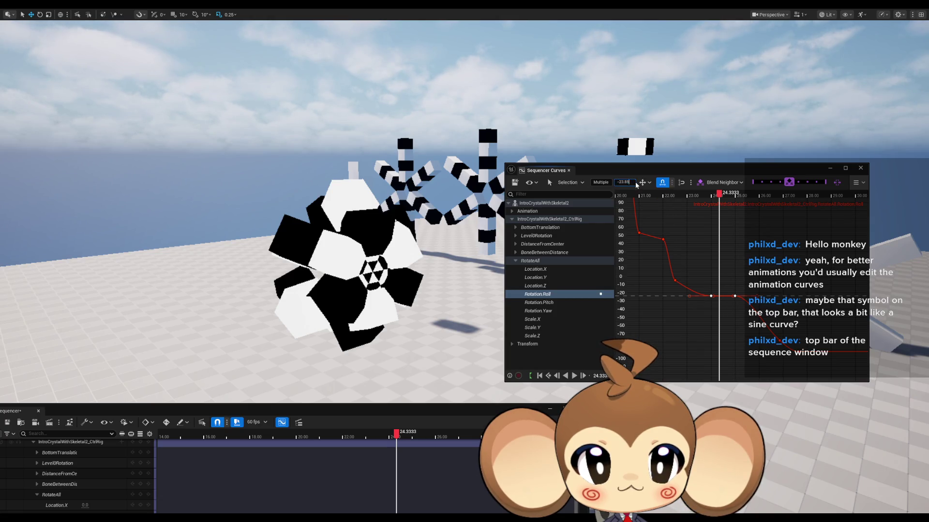
key(Escape)
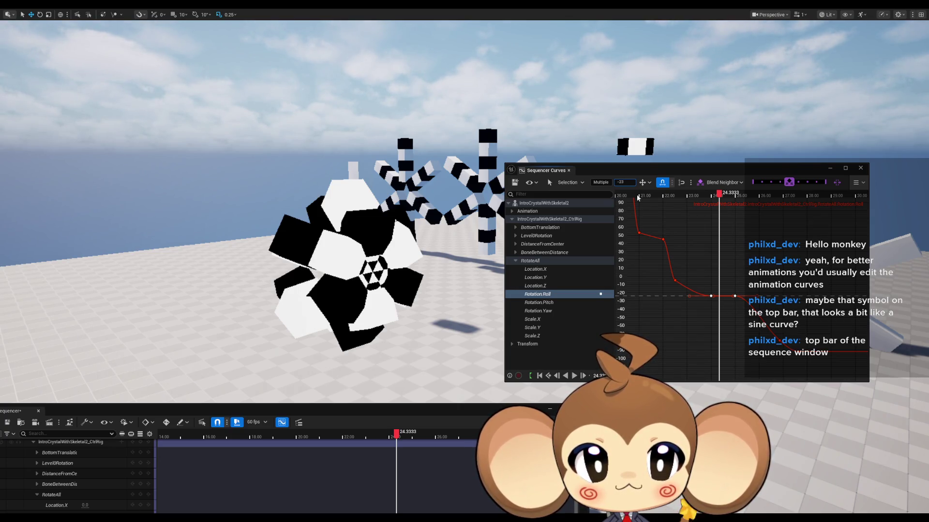
text(4)
key(Return)
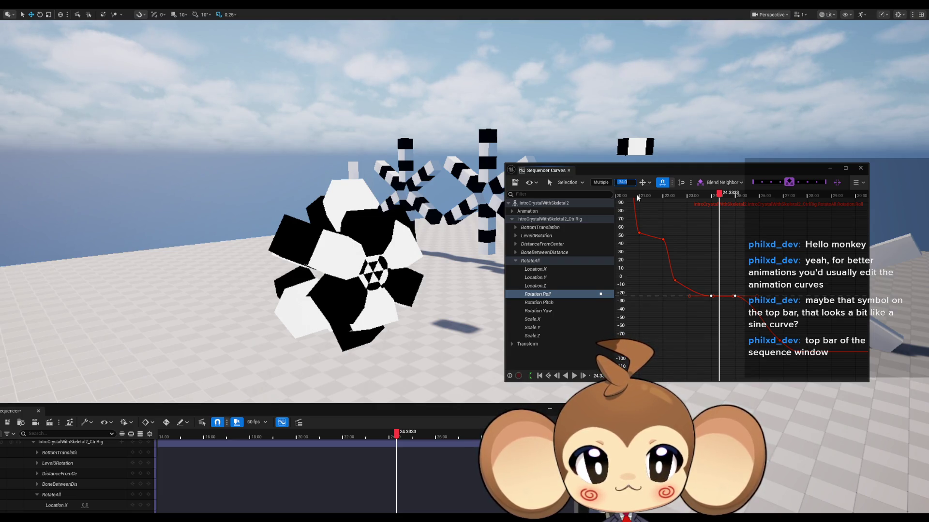
text(-30)
key(Return)
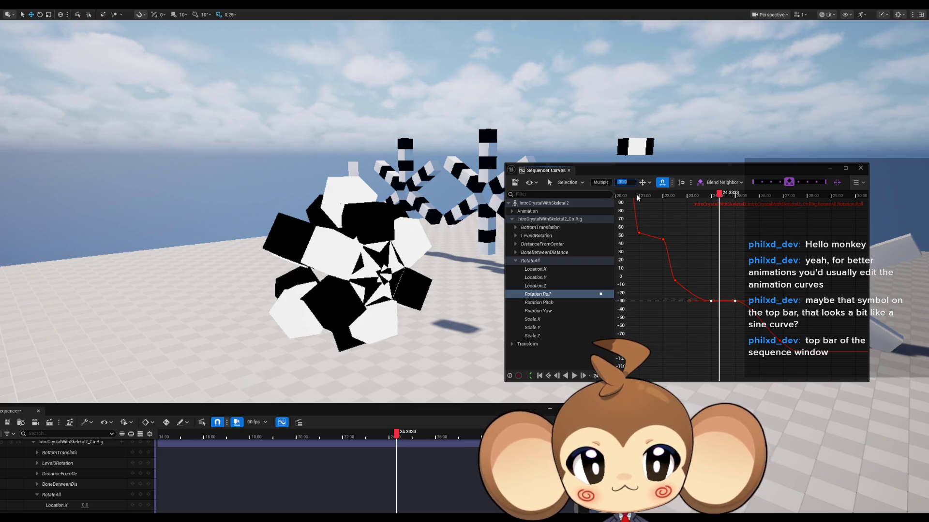
- Fine-tune the selected tail keys' value through -29, -35 and -33, settling on -32
key(Right)
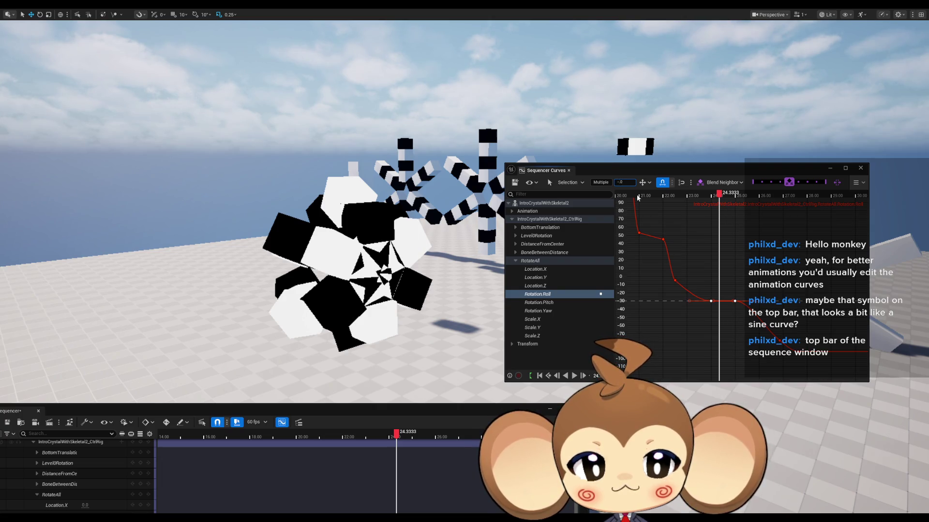
key(Return)
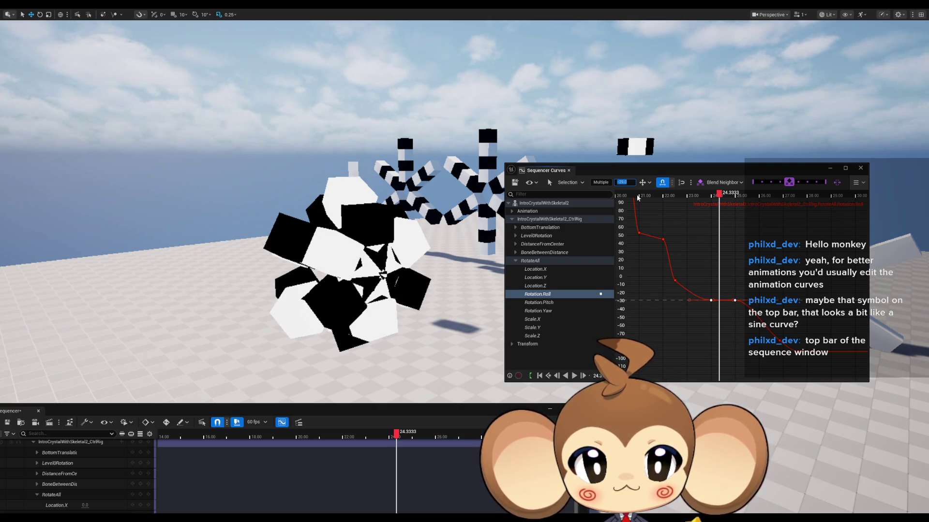
key(BackSpace)
text(5)
key(Return)
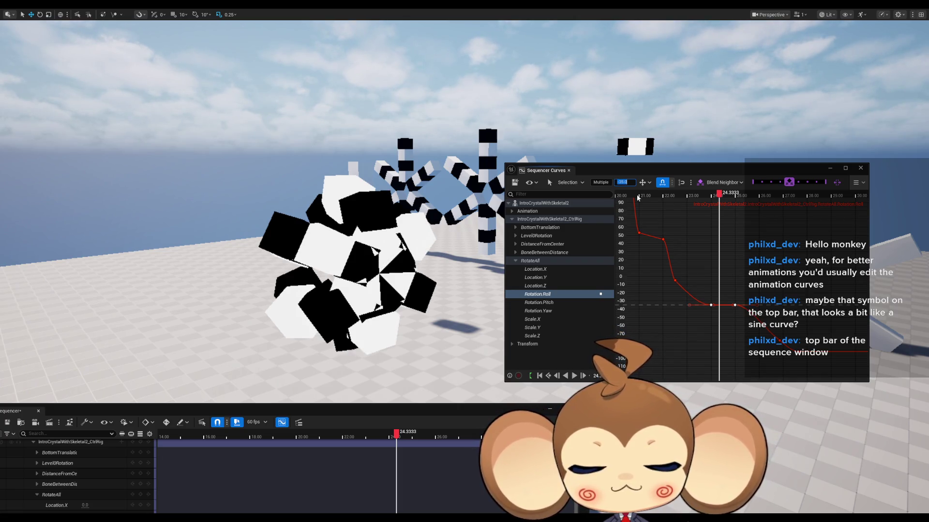
text(-33)
key(Return)
key(BackSpace)
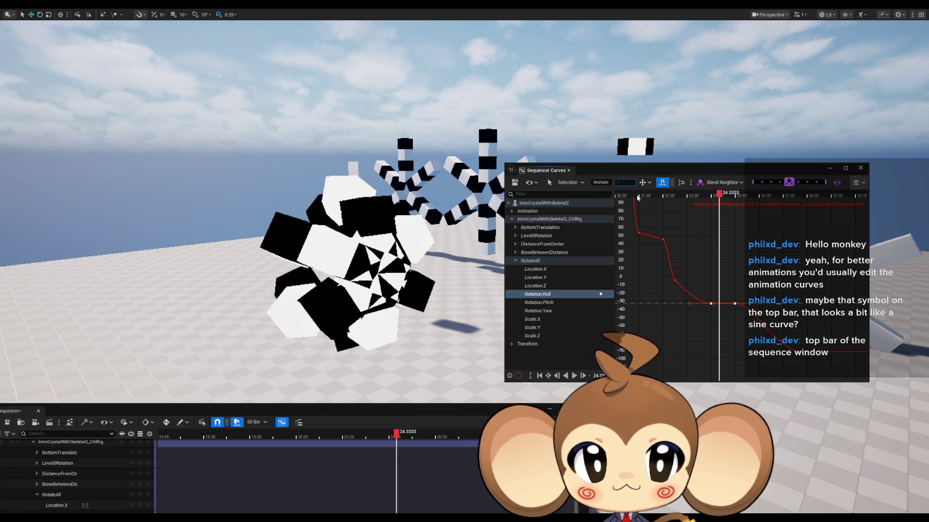
key(Return)
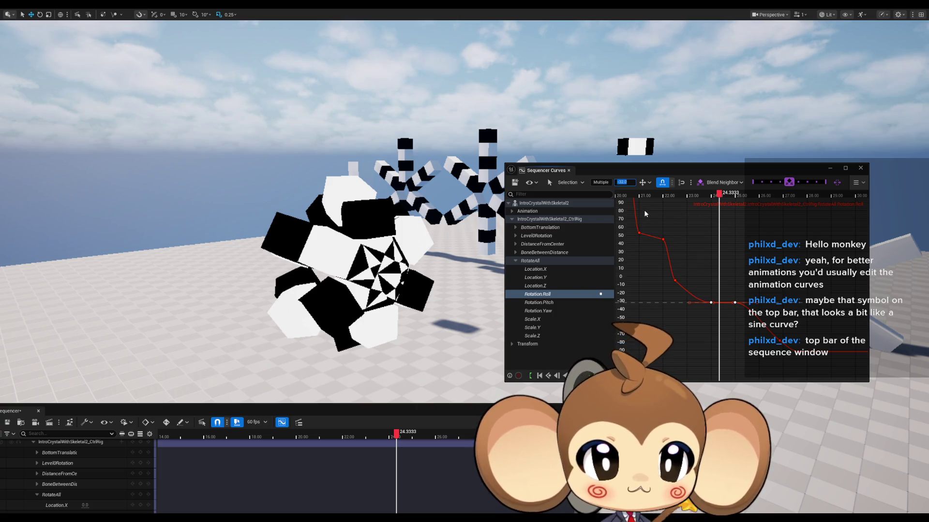
- Preview the motion from about 22.73 back to 20.88 and select the Roll tail key
click(680, 198)
mouse_move(680, 200)
mouse_down()
mouse_move(596, 198)
mouse_move(720, 208)
mouse_up()
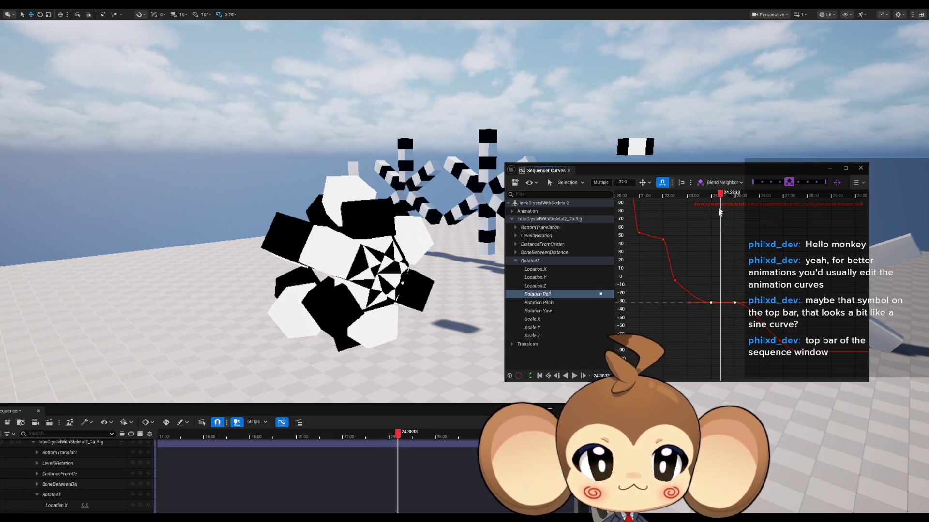
mouse_move(711, 305)
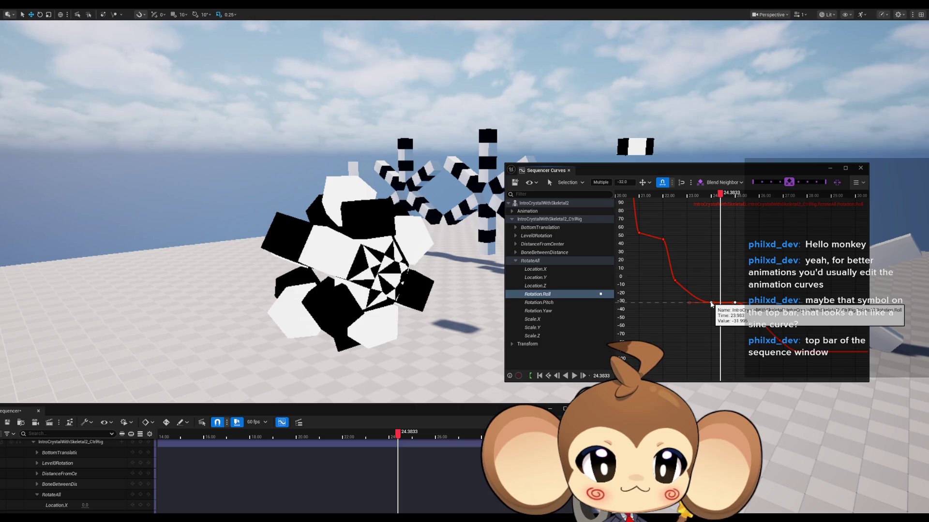
click(675, 282)
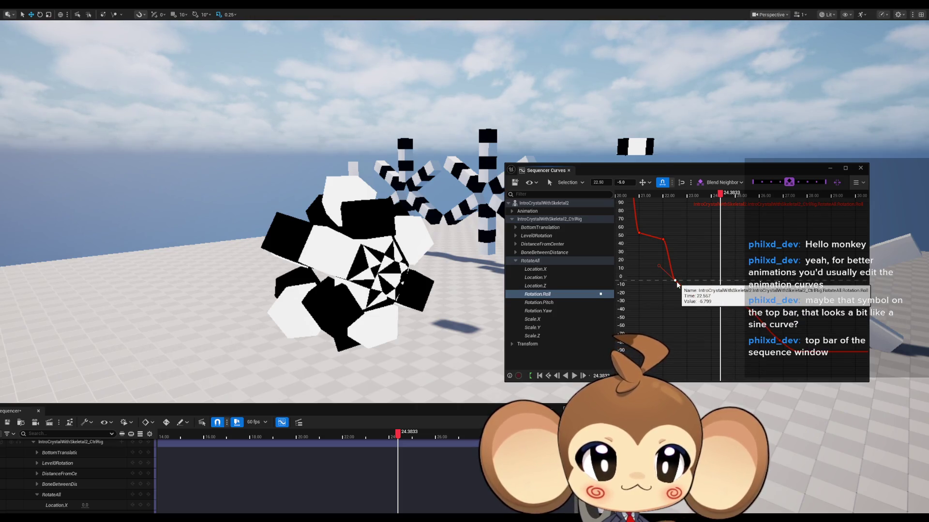
scroll(700, 281, down, 3)
- Undo an accidental key move, play the sequence, and scrub to about 26 seconds
scroll(701, 283, down, 2)
drag(702, 262, 701, 283)
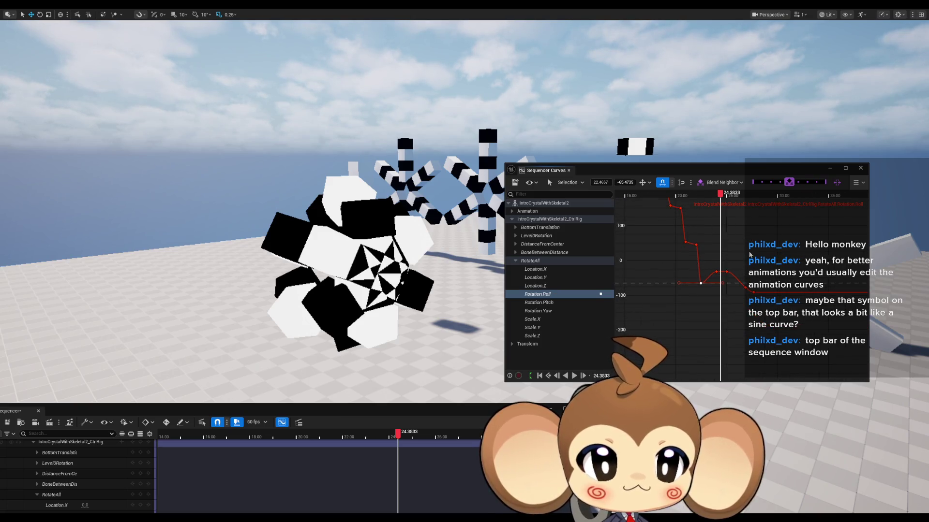
key(ctrl+z)
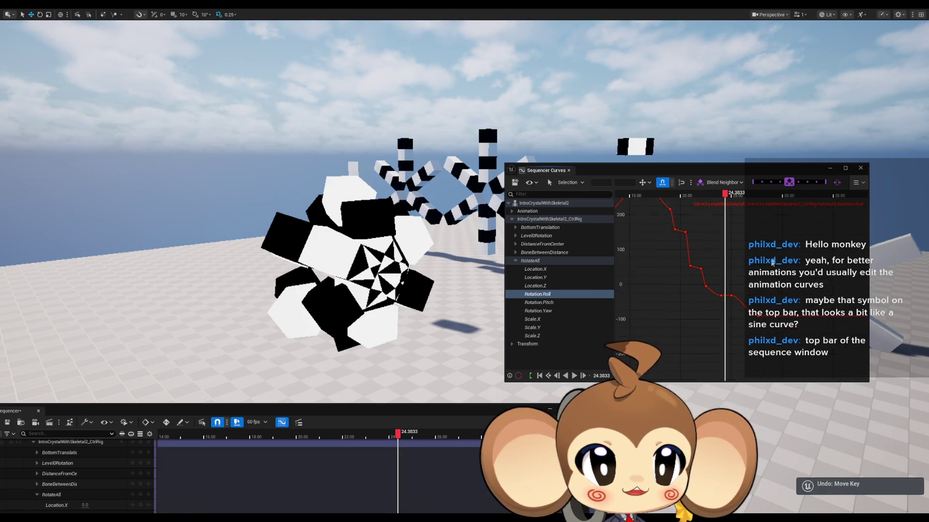
key(space)
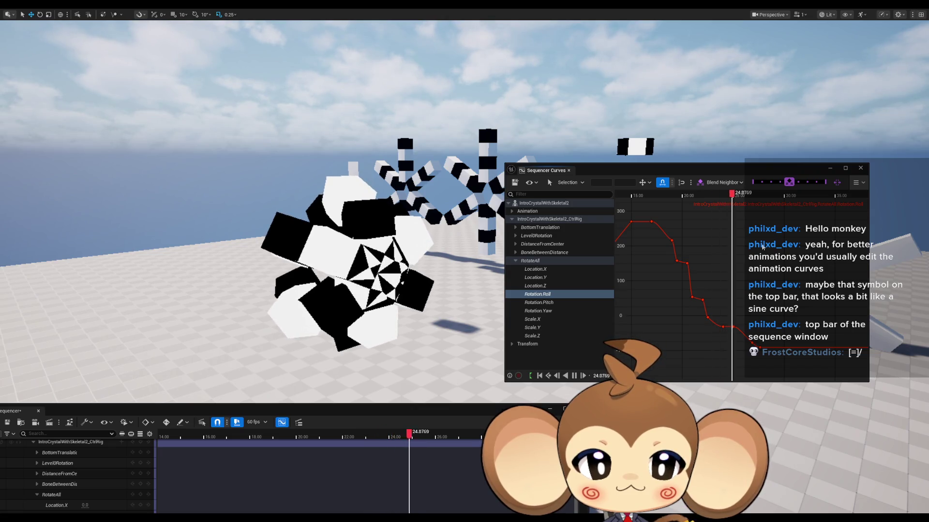
key(space)
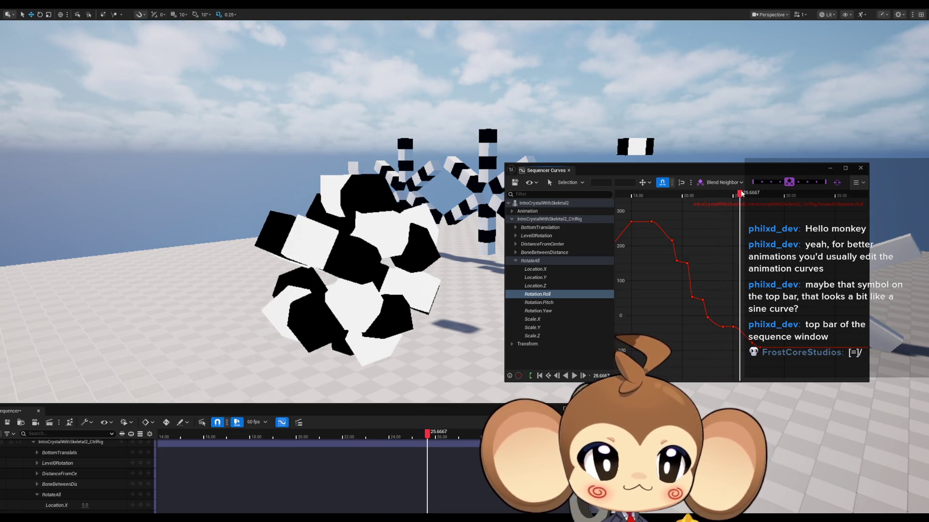
drag(741, 196, 746, 198)
scroll(765, 339, up, 3)
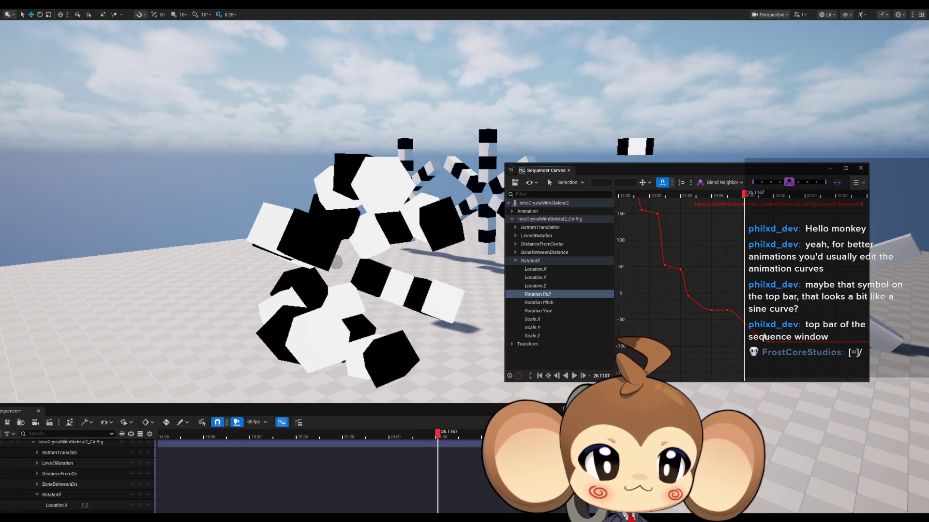
- Move the -32 Roll key from time 24 to time 26
drag(753, 329, 774, 351)
click(728, 311)
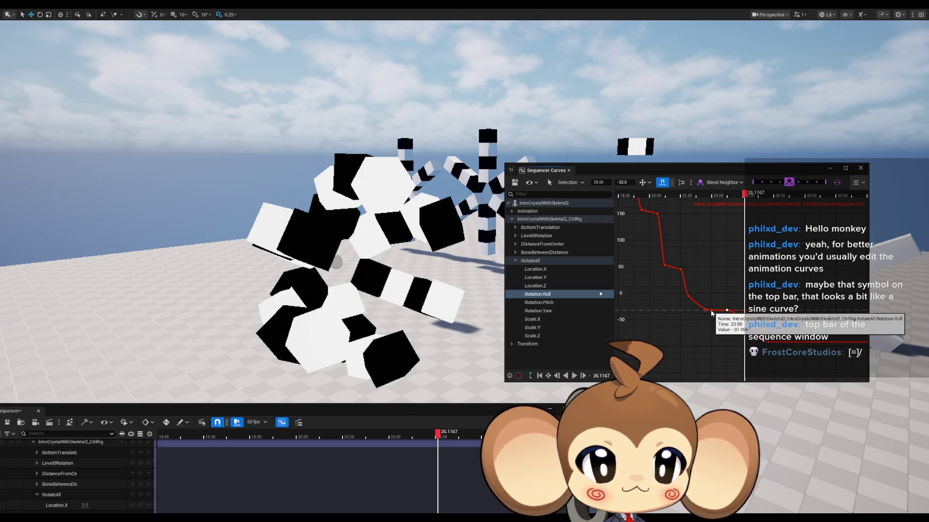
click(711, 310)
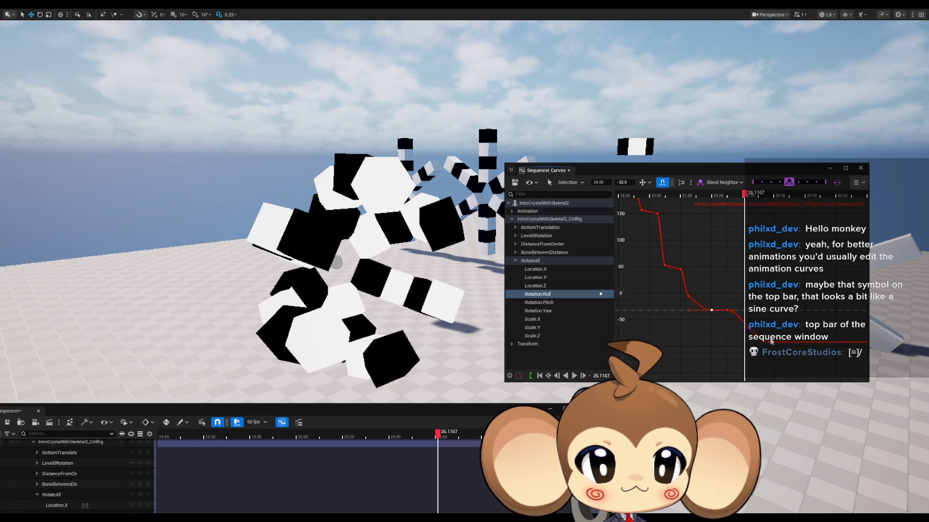
drag(750, 329, 752, 335)
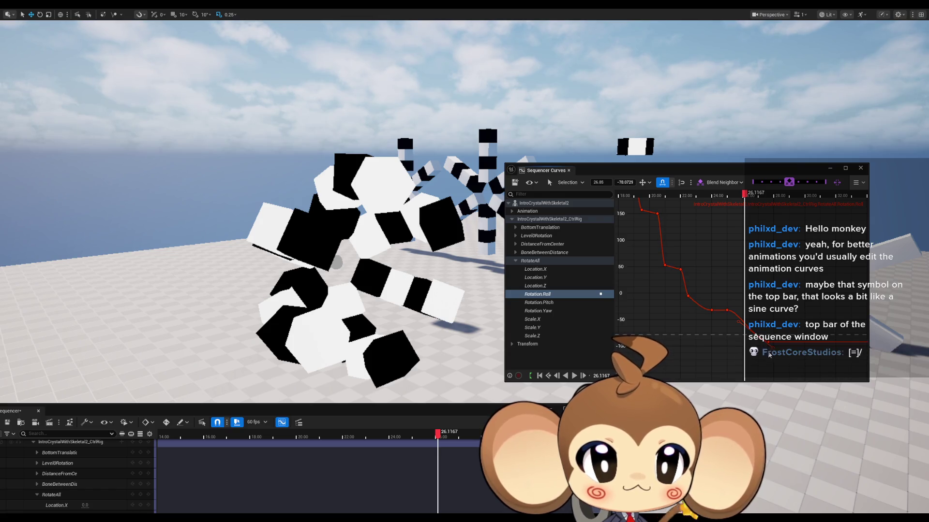
click(711, 309)
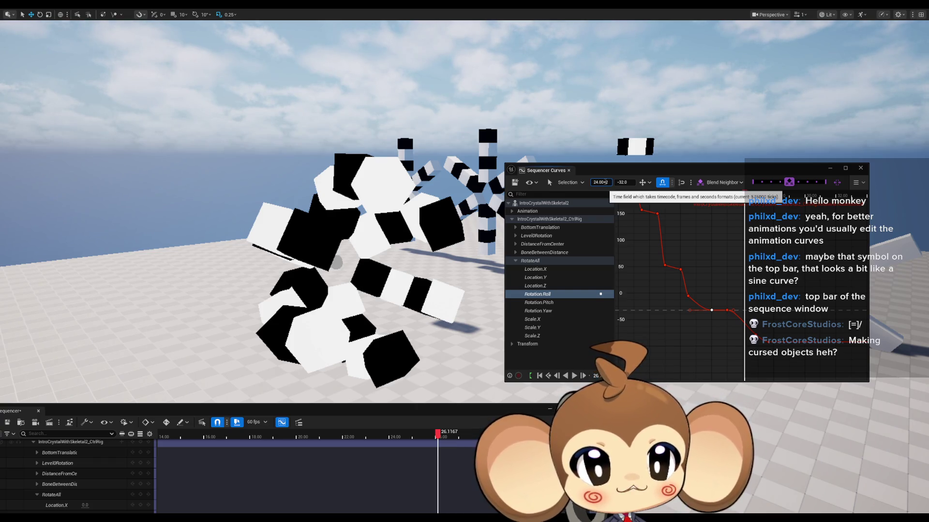
key(Return)
- Move the next -32 tail key to time 27, then deselect all keys
drag(720, 302, 733, 325)
click(602, 183)
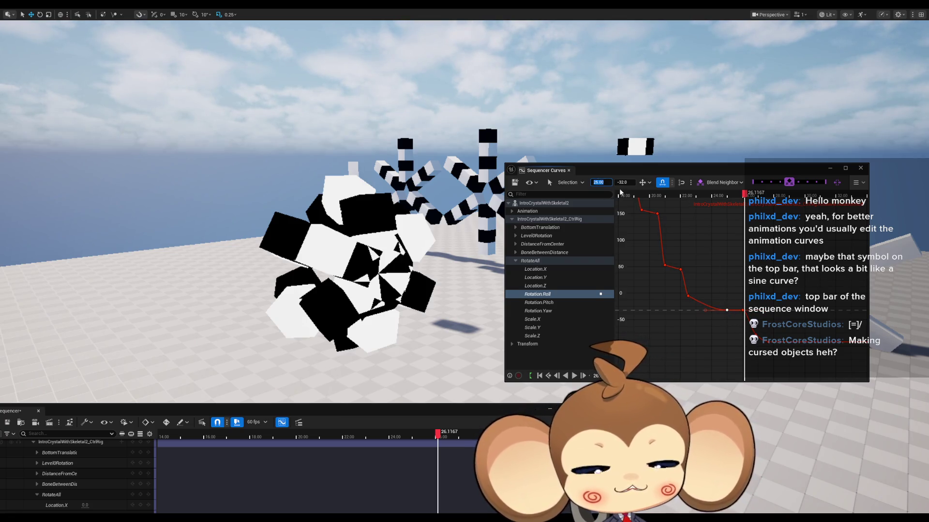
text(27)
key(Return)
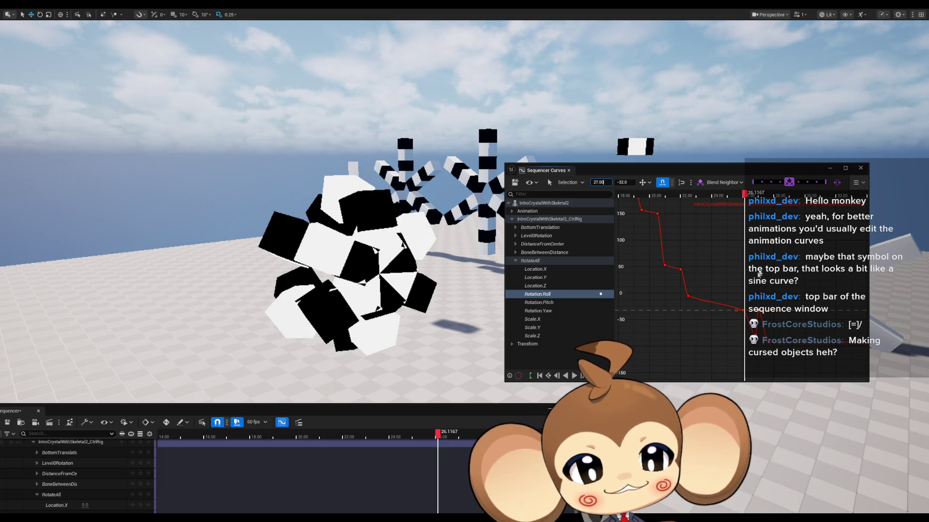
mouse_move(757, 311)
mouse_down()
mouse_move(755, 335)
mouse_move(816, 342)
mouse_up()
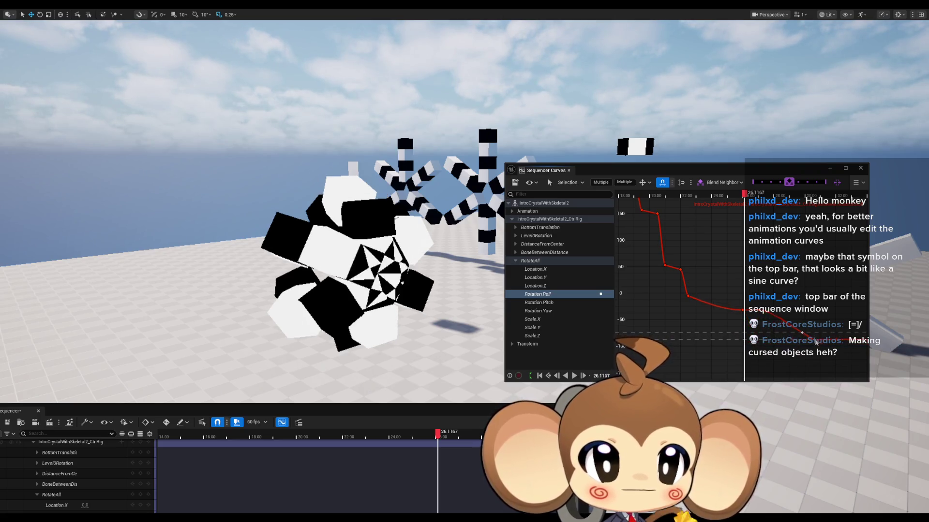
click(812, 313)
- Scrub the playhead back to the sequence start and play the crystal's animation
scroll(714, 272, down, 3)
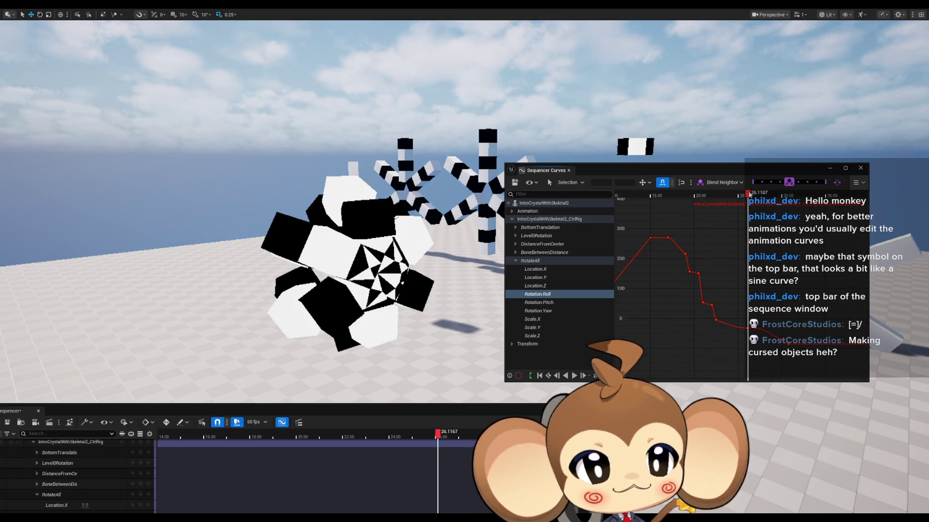
drag(744, 193, 624, 212)
scroll(777, 242, down, 3)
scroll(777, 242, down, 2)
drag(741, 194, 684, 208)
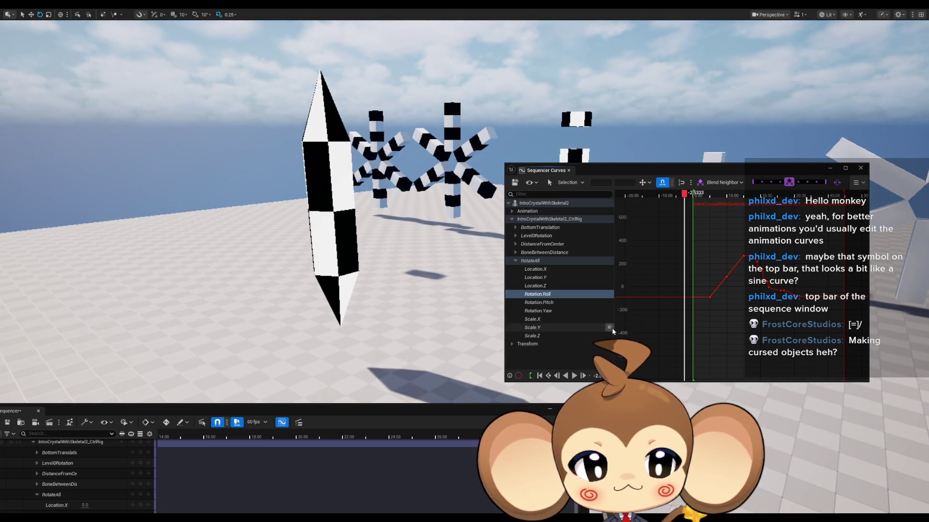
key(space)
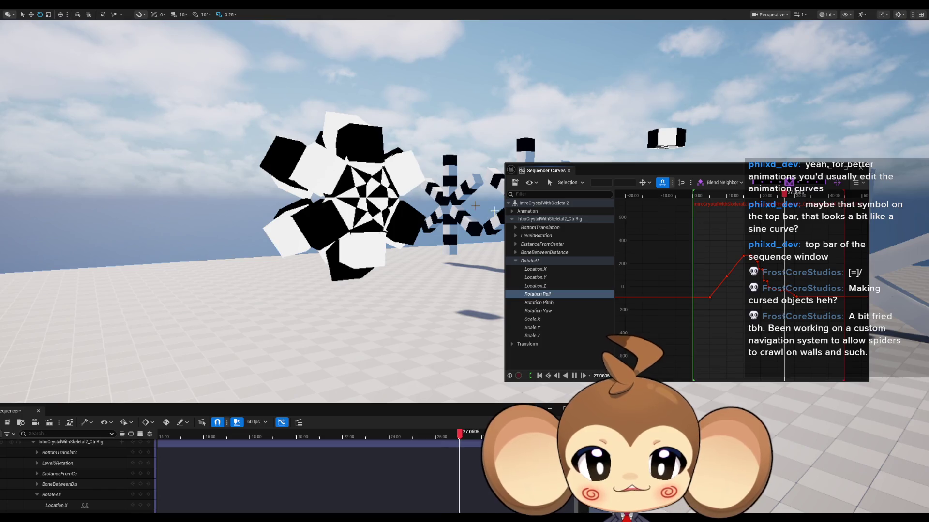
- Orbit around the crystal during playback, then pan the Roll curve to its last key
mouse_move(377, 274)
mouse_down()
mouse_move(428, 198)
mouse_move(401, 97)
mouse_move(447, 333)
mouse_up()
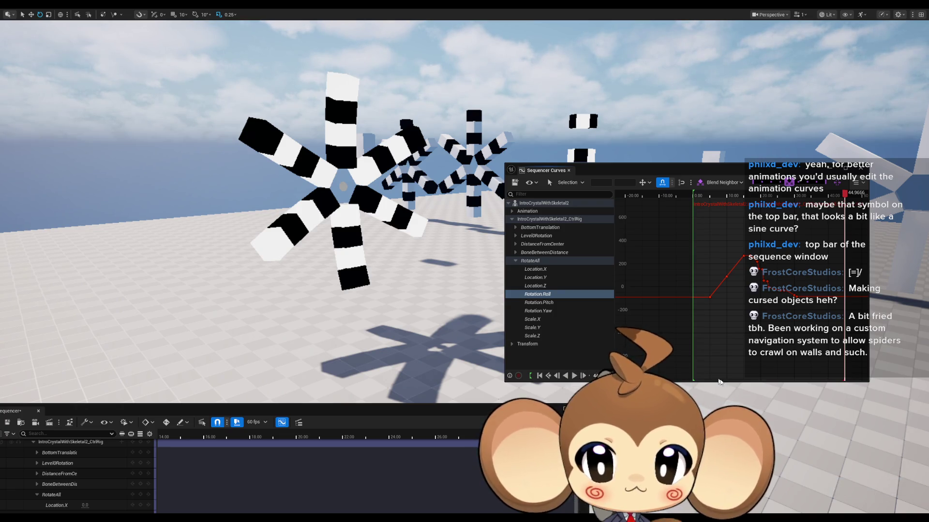
drag(805, 318, 783, 317)
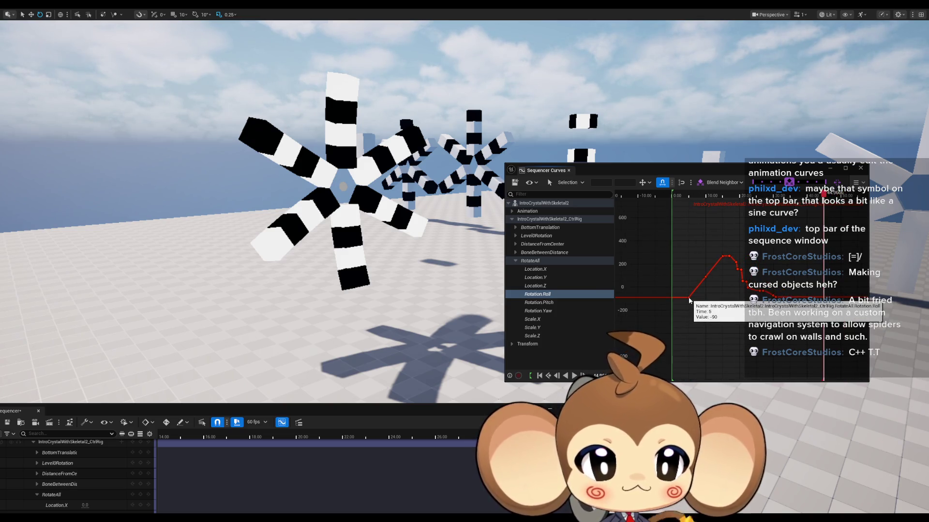
- Set the last Roll key to value -90 at time 35
scroll(747, 291, up, 3)
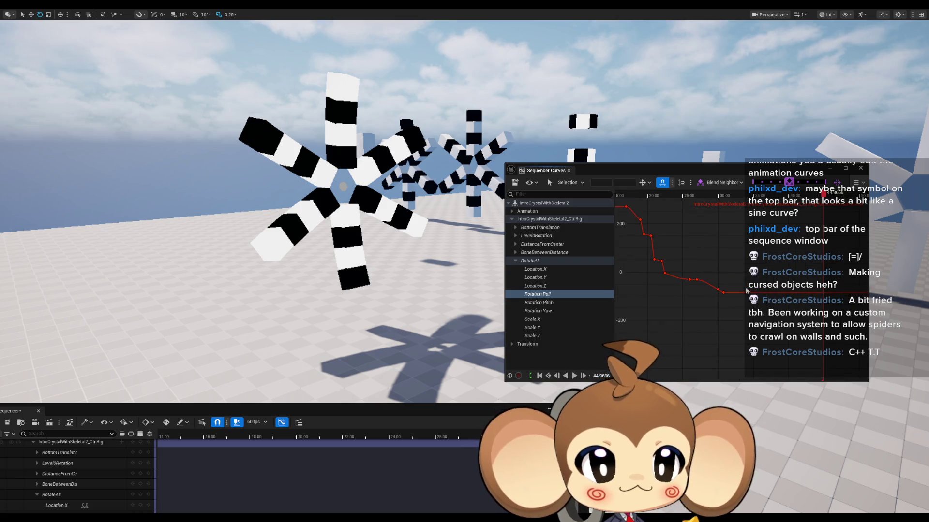
click(725, 294)
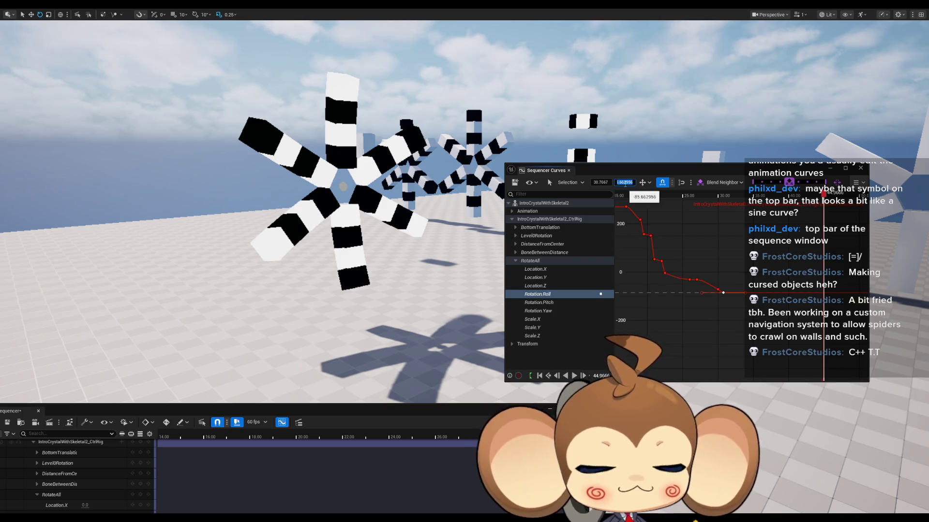
text(-90)
key(Return)
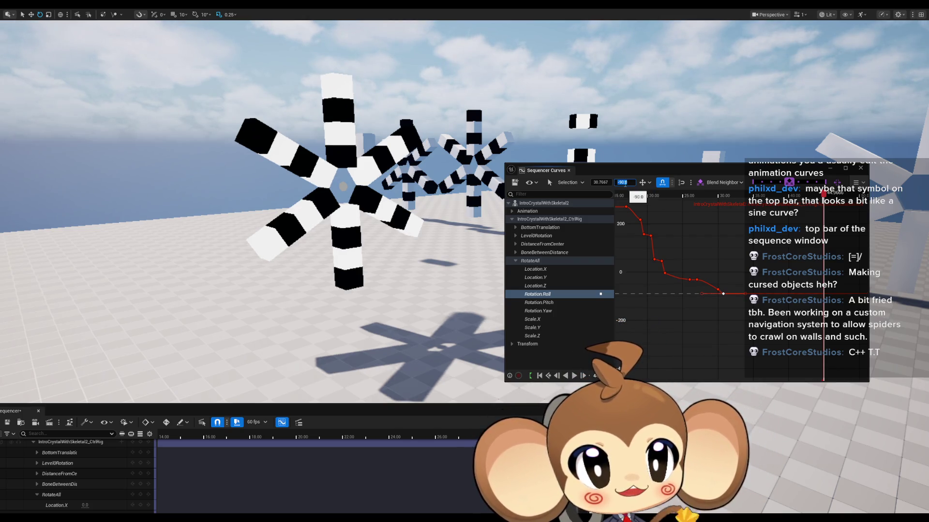
click(600, 184)
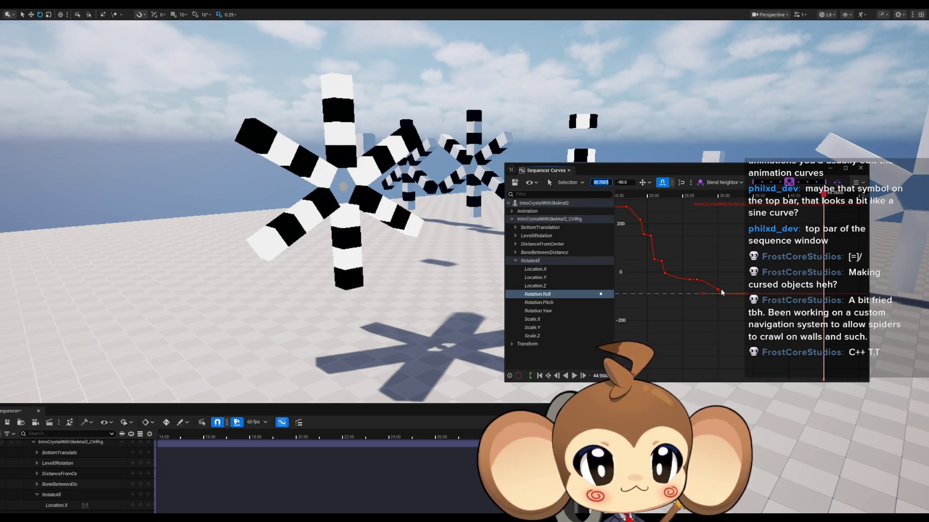
text(35)
key(Return)
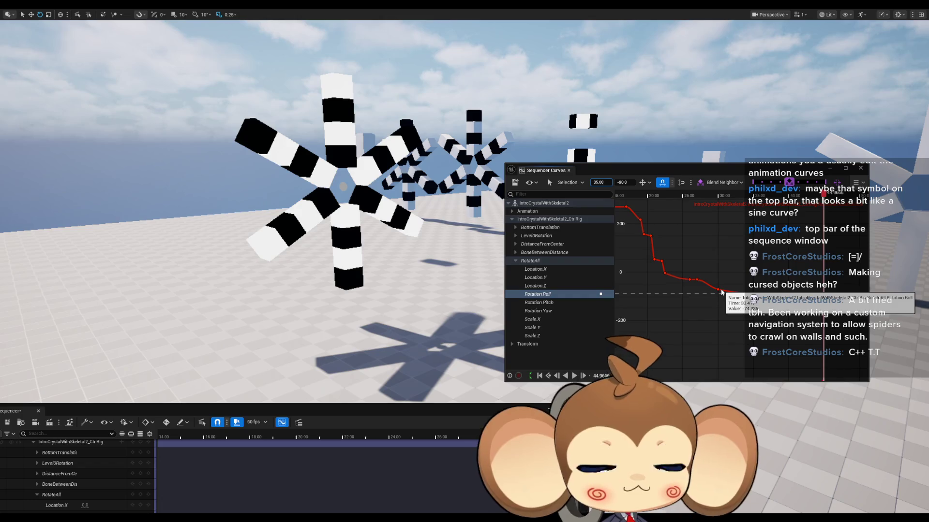
- Move the -32 Roll key from time 27 to 29 and jump the playhead to about 18 s
click(697, 280)
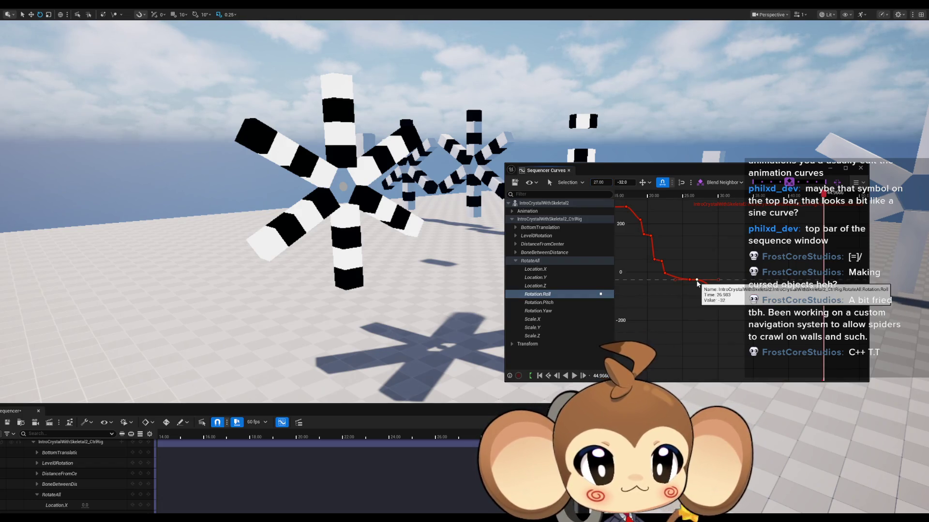
click(600, 182)
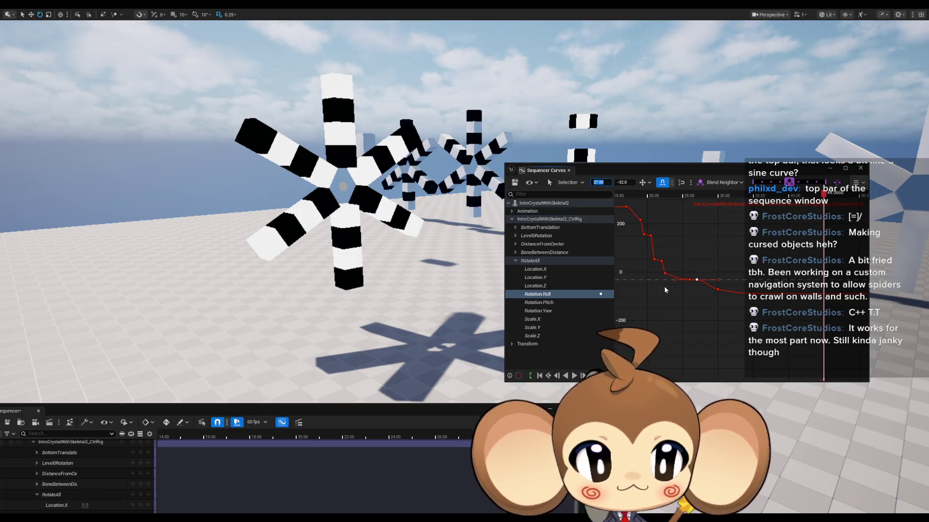
text(29)
key(Return)
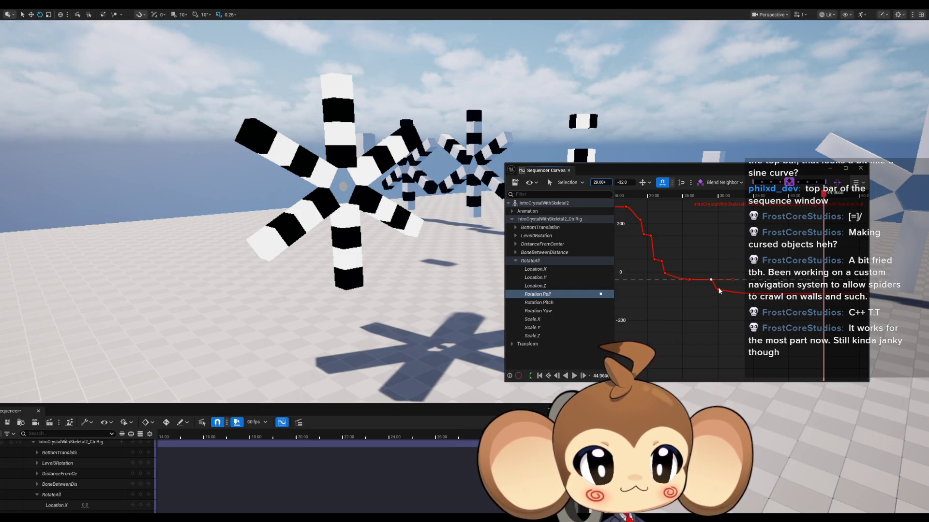
click(632, 195)
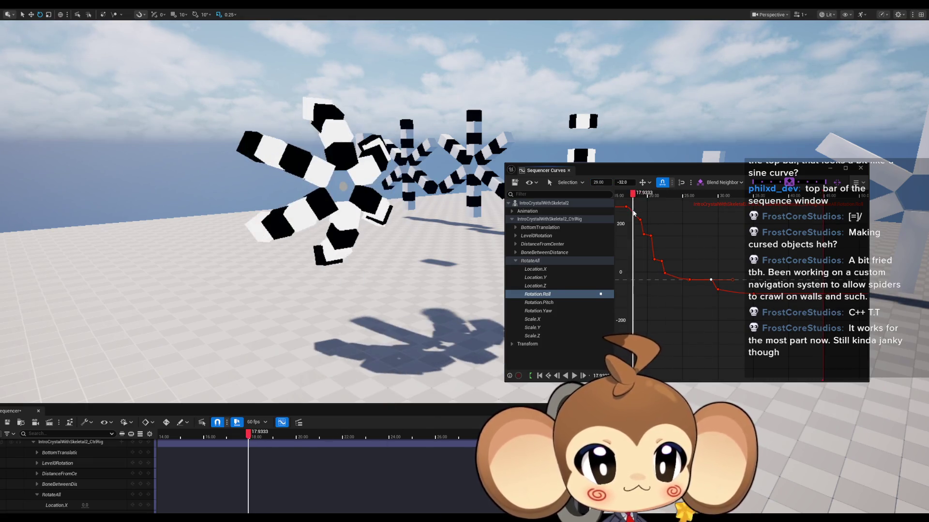
- Preview the animation, then retime the final -90 Roll key from 35 to 31
key(space)
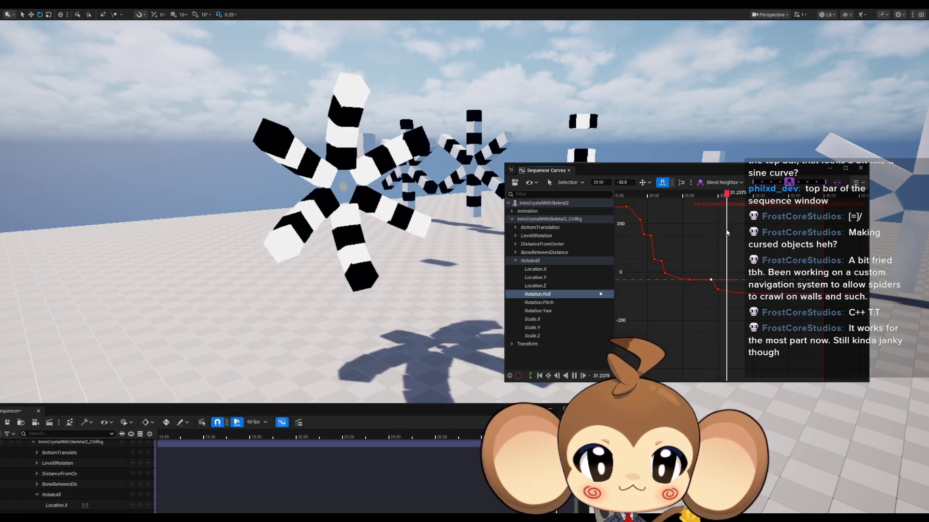
key(space)
click(752, 294)
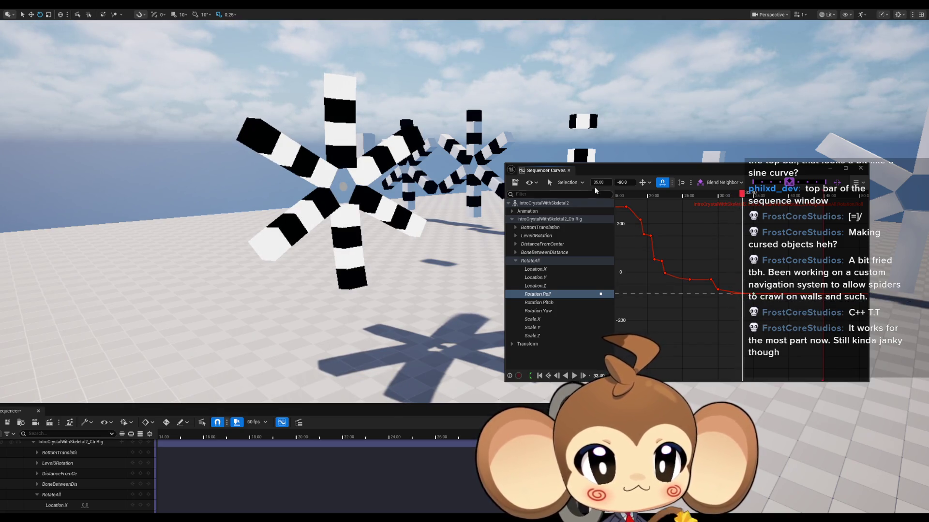
drag(718, 293, 718, 290)
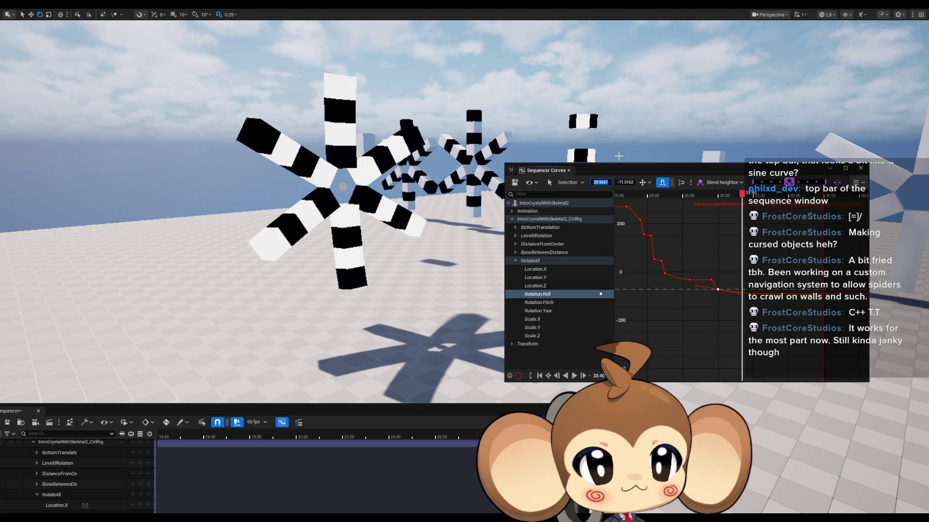
text(30.00)
key(Return)
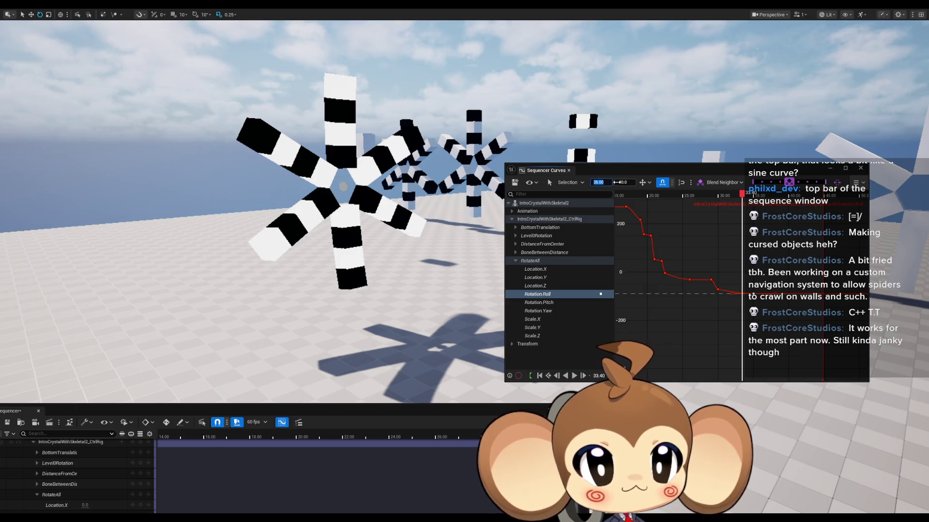
key(Return)
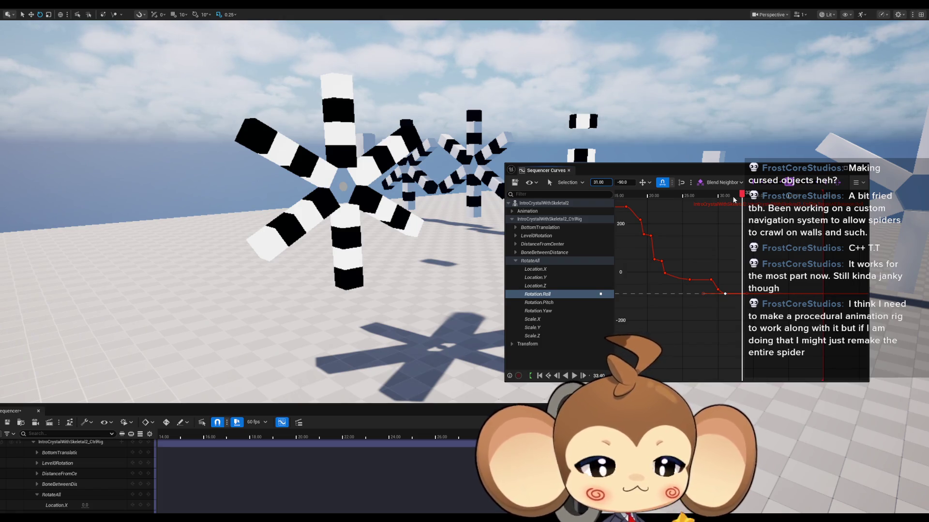
- Preview from 16.65 s, move the final key to 32, shorten the playback range, and replay
mouse_move(742, 196)
mouse_down()
mouse_move(627, 197)
mouse_move(624, 209)
mouse_up()
key(space)
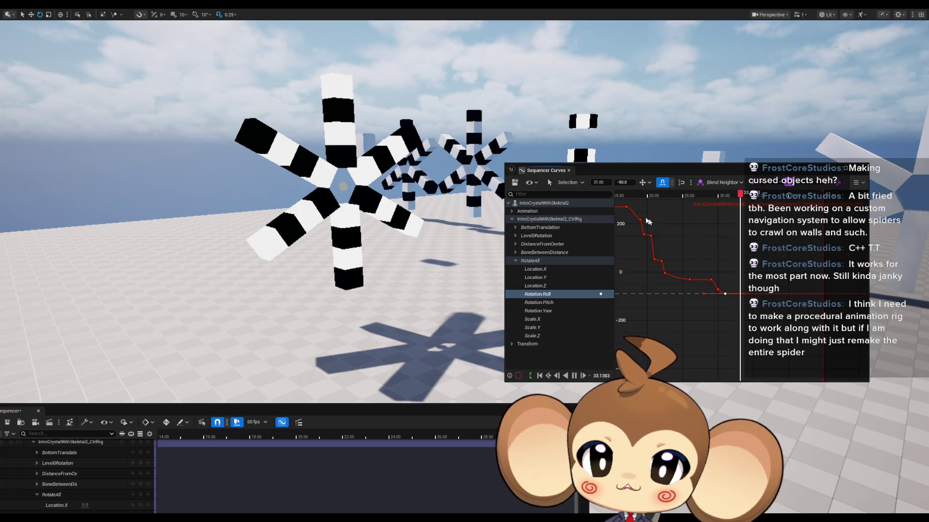
click(607, 183)
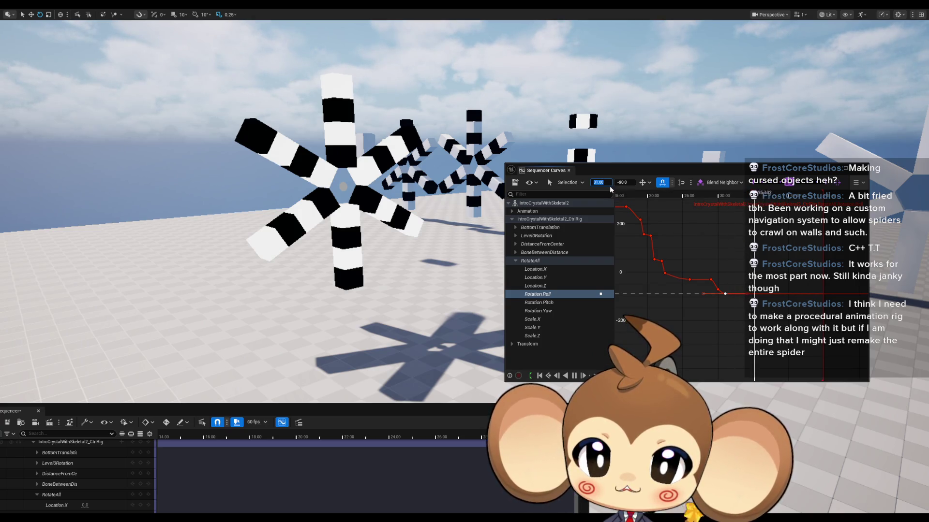
text(32)
key(Return)
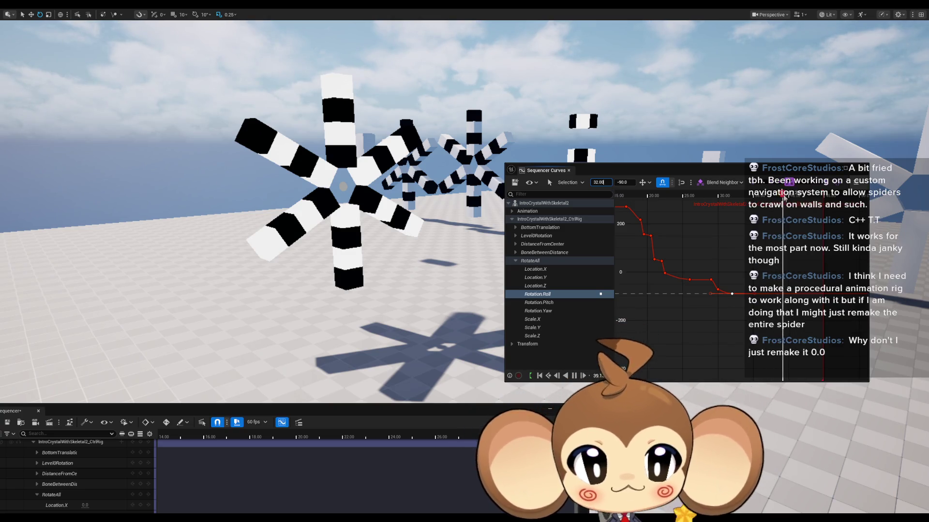
drag(823, 212, 742, 212)
key(space)
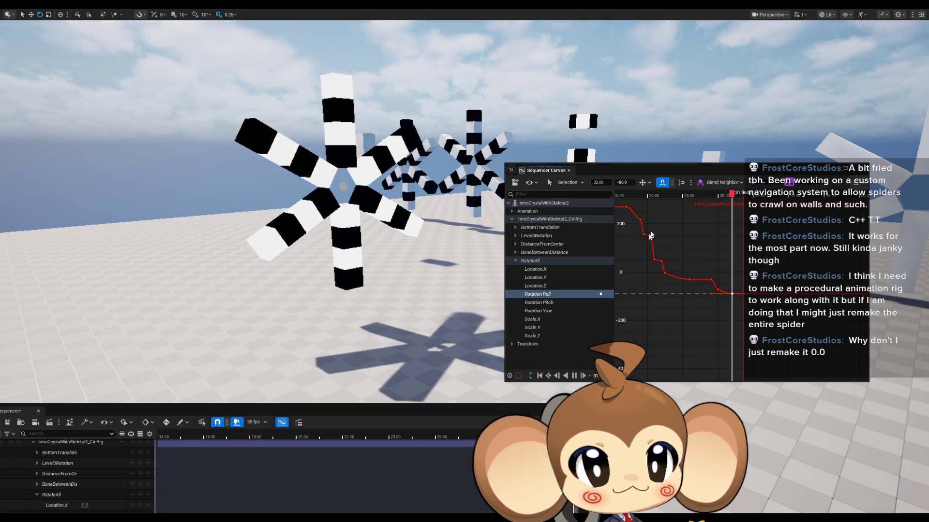
- Rewind the playhead from about 30.4 to 16.75 seconds and play the crystal's rotation
click(720, 194)
drag(720, 195, 621, 194)
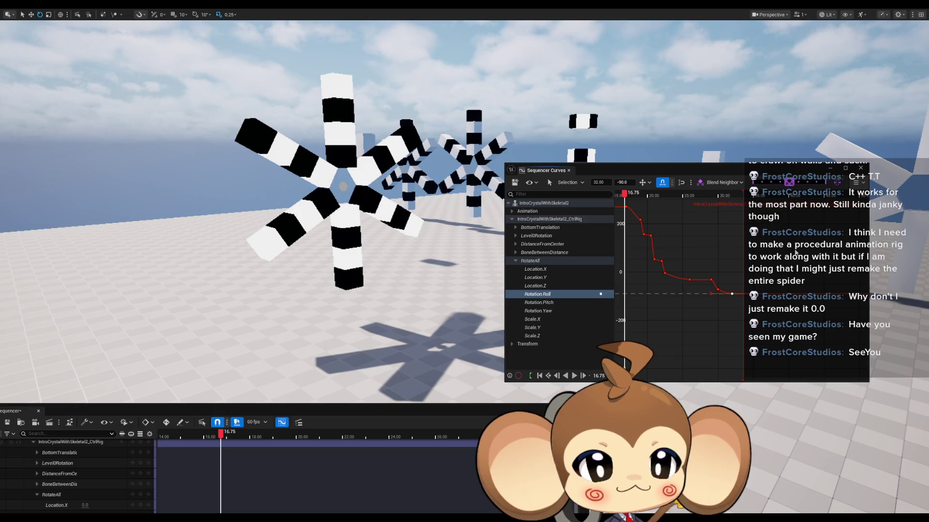
key(space)
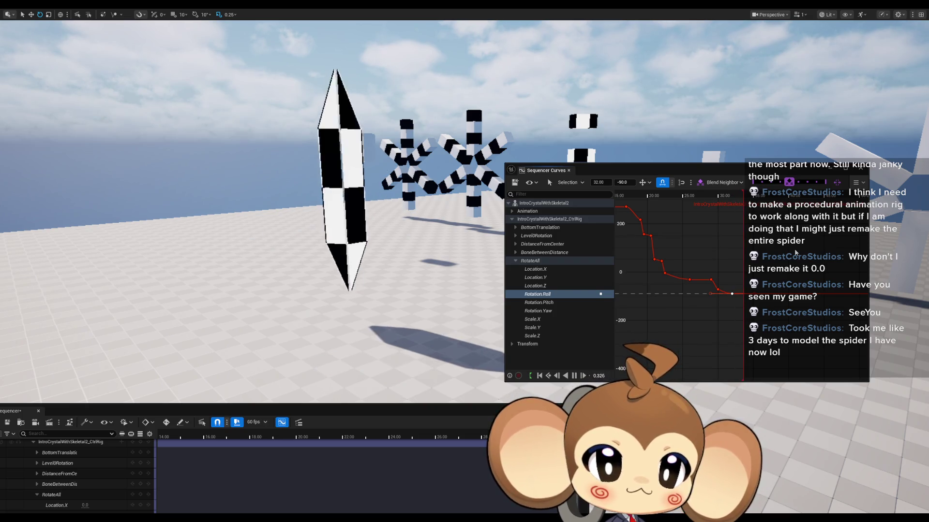
- Pause playback, frame the Roll curve's mid keys, and place the playhead at about 20.87 s
key(space)
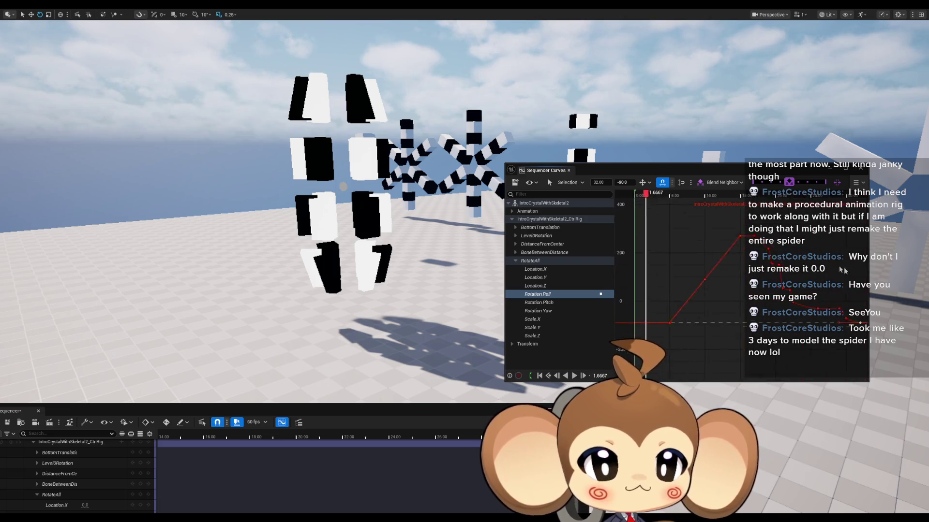
mouse_move(673, 193)
mouse_down()
mouse_move(745, 198)
mouse_move(711, 208)
mouse_move(744, 196)
mouse_move(842, 203)
mouse_move(764, 198)
mouse_move(810, 202)
mouse_up()
key(f)
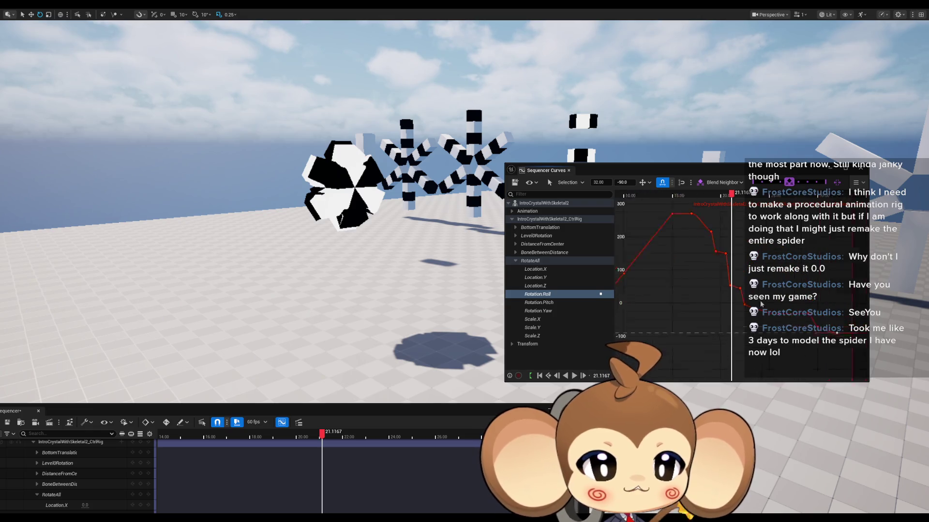
drag(686, 195, 672, 196)
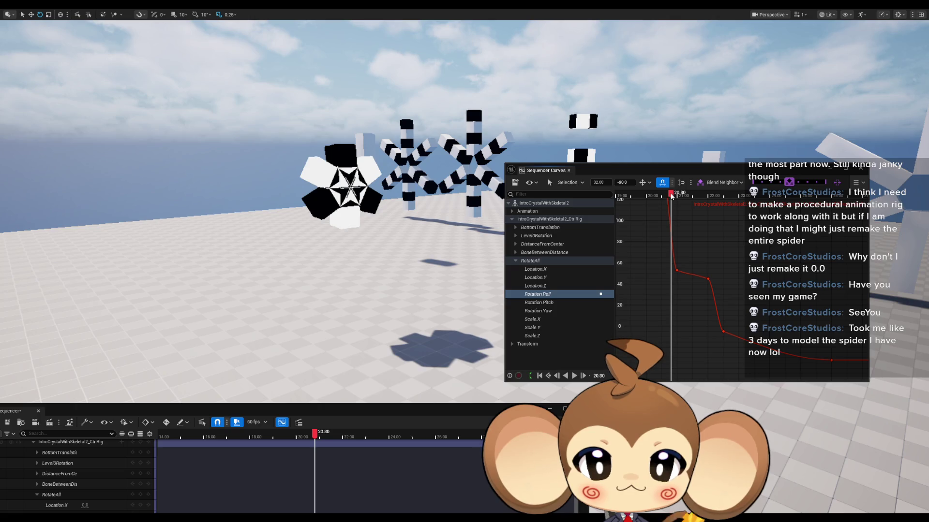
- Set the 22-second Roll key to 32 and the 21-second key to 40
mouse_move(672, 196)
mouse_down()
mouse_move(659, 195)
mouse_move(745, 198)
mouse_move(712, 198)
mouse_up()
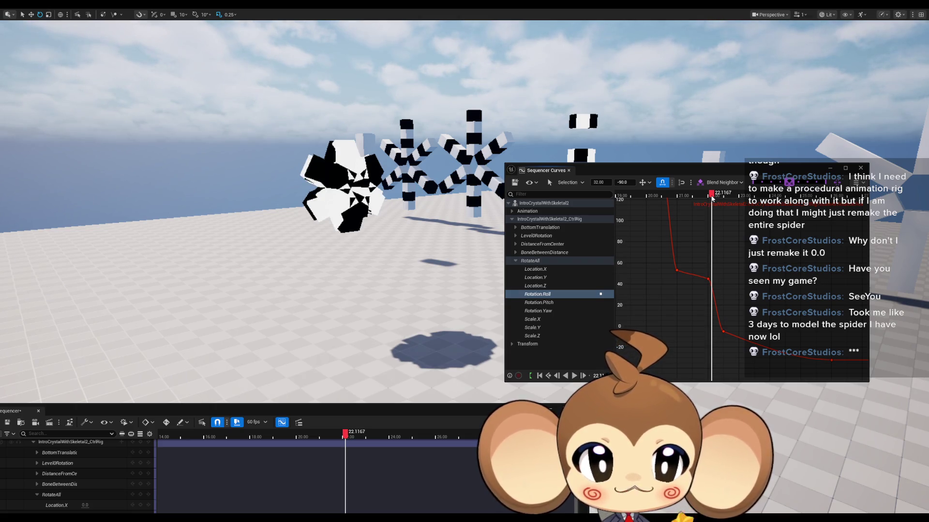
drag(712, 198, 711, 199)
mouse_move(711, 287)
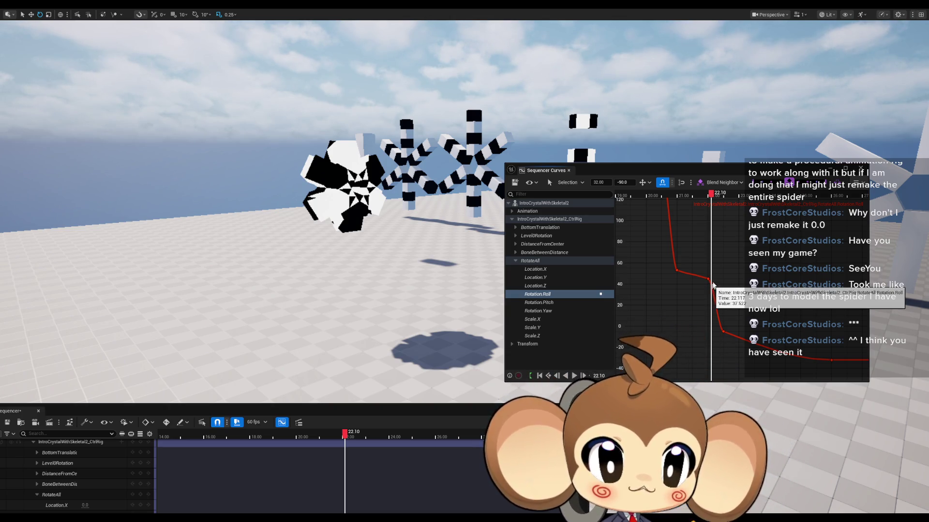
drag(712, 198, 708, 198)
click(707, 280)
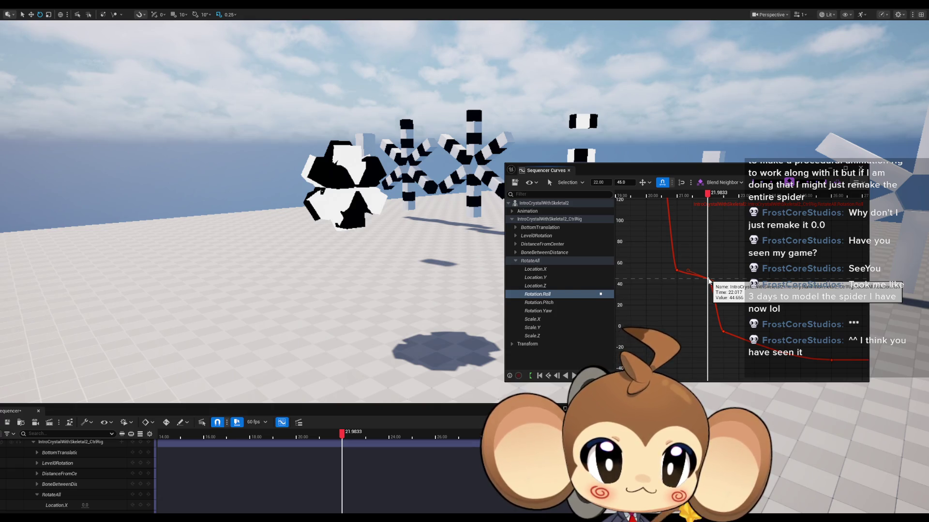
click(678, 272)
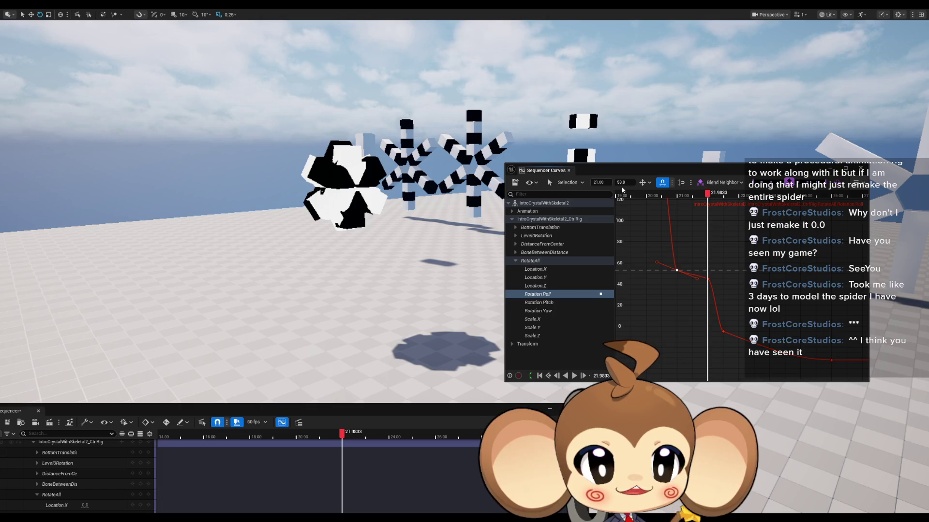
click(709, 281)
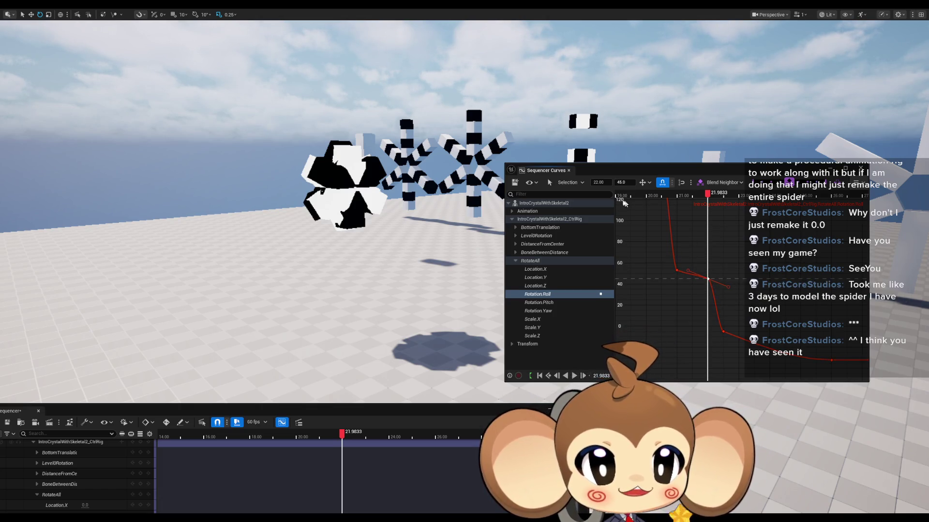
click(677, 270)
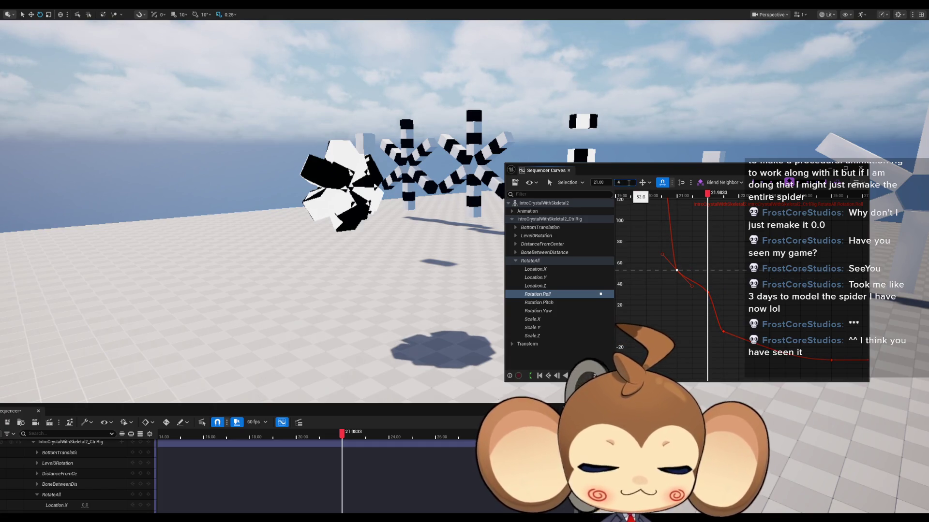
text(0.0)
drag(714, 196, 624, 196)
scroll(662, 252, down, 3)
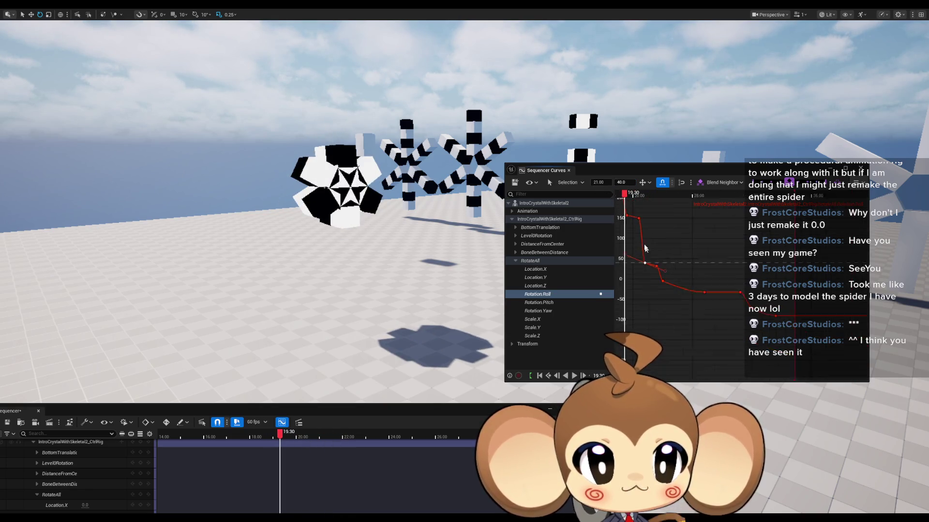
- Play the edited rotation, then frame the whole Roll curve from its 270 plateau to 32
scroll(692, 227, down, 2)
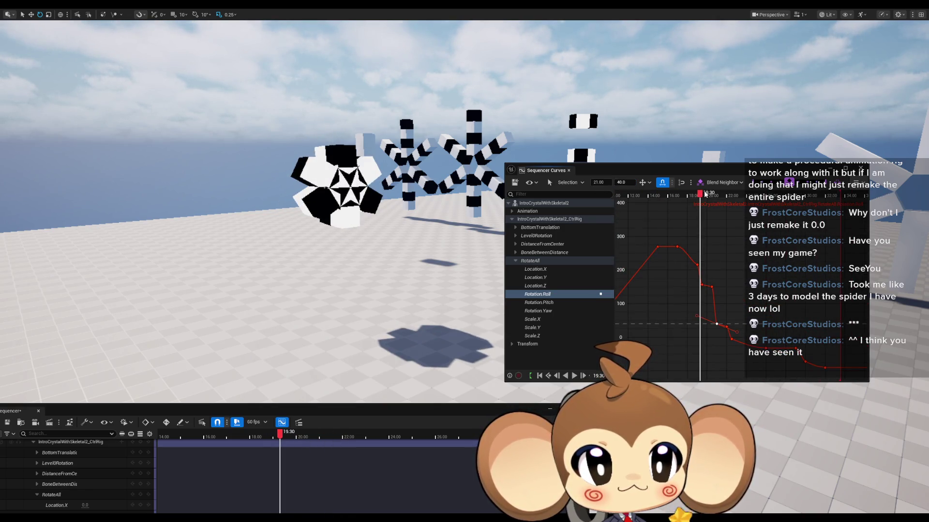
key(space)
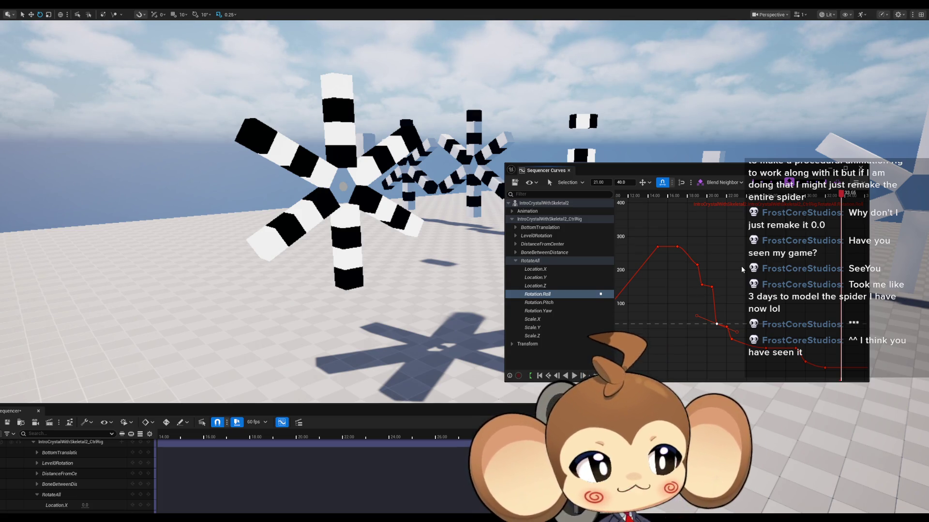
scroll(743, 271, down, 4)
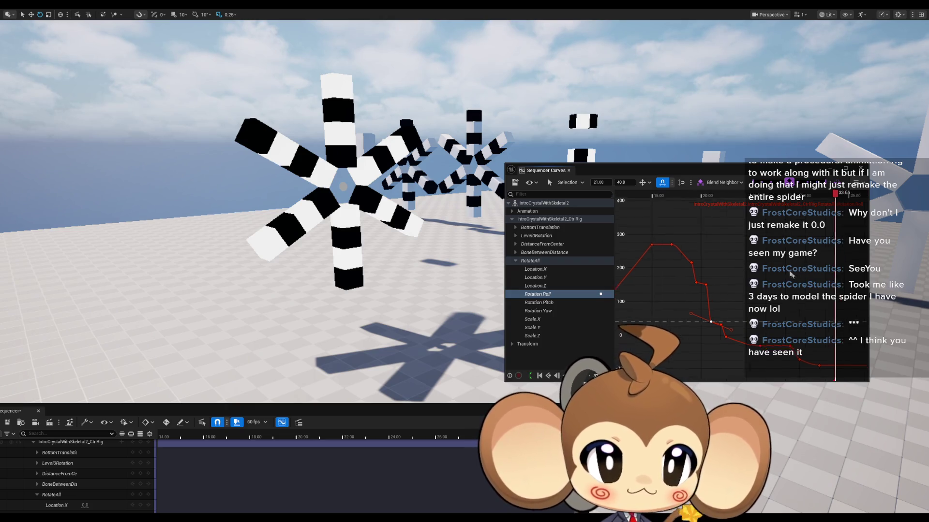
drag(759, 281, 743, 287)
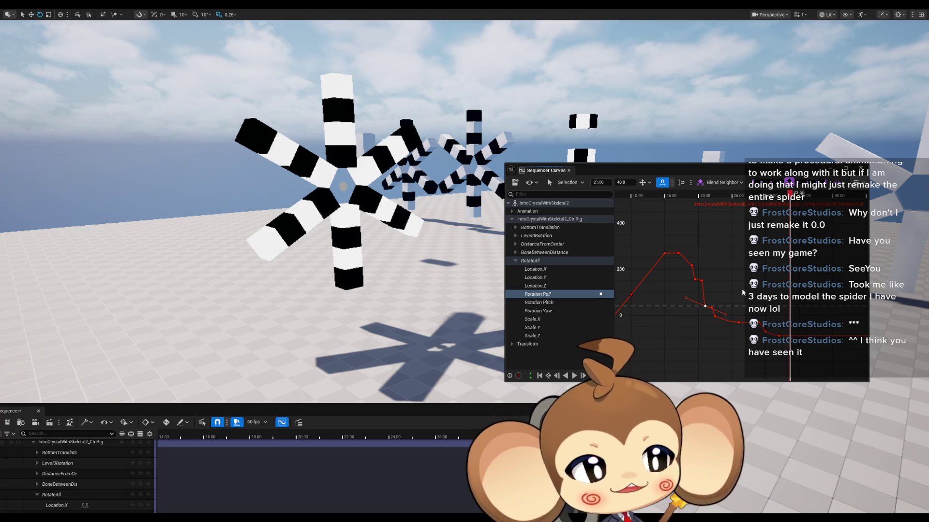
scroll(730, 285, down, 2)
drag(730, 286, 703, 305)
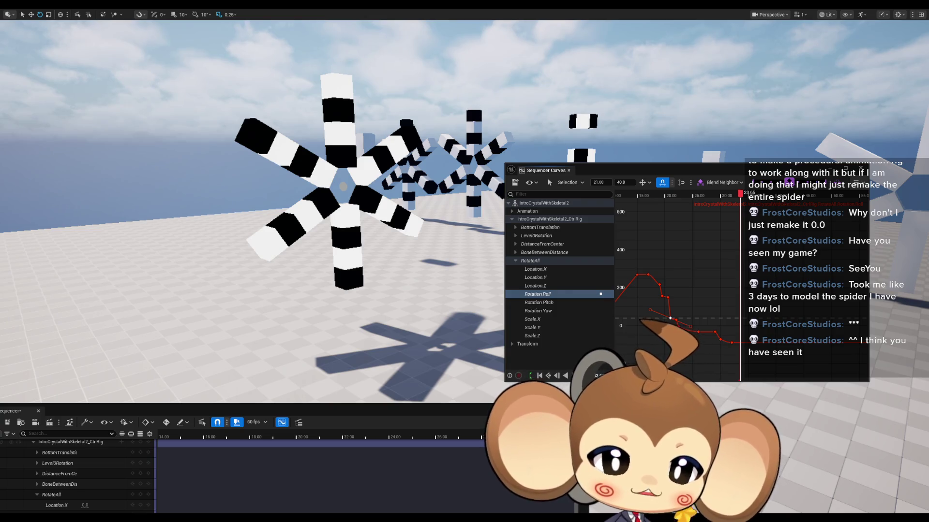
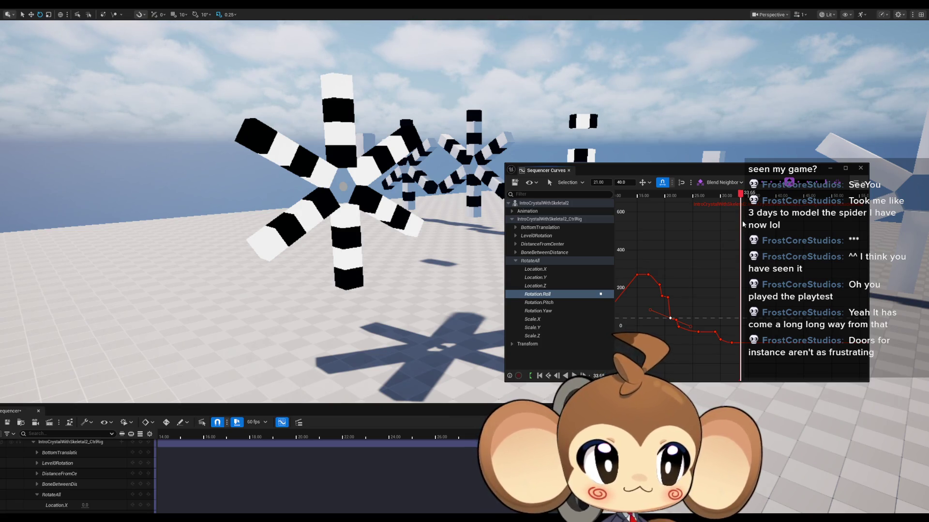
- Play the crystal's RotateAll animation, pause it, then replay from about 15.65 seconds
drag(740, 194, 642, 196)
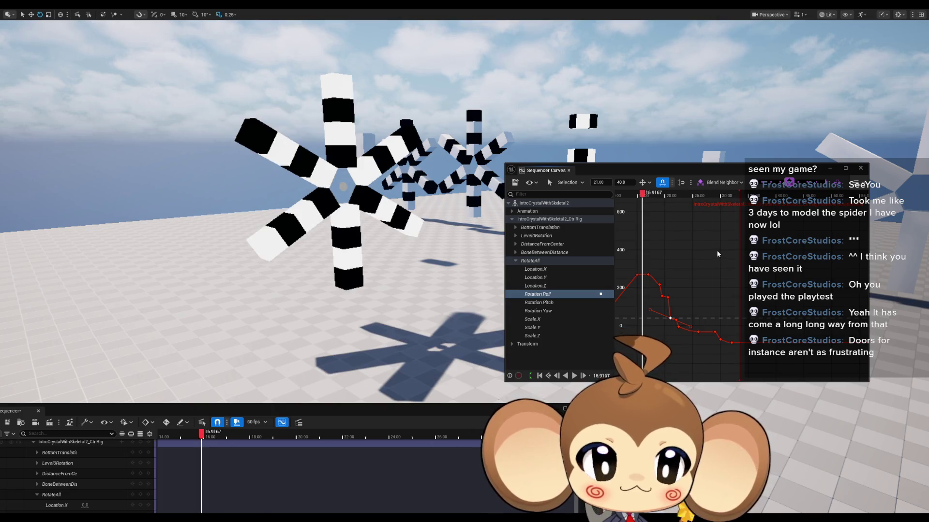
key(space)
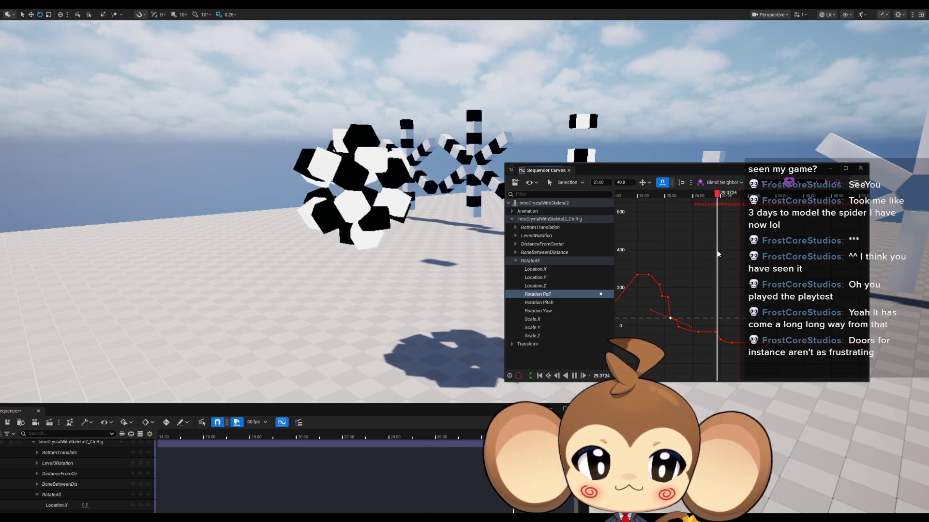
click(702, 205)
drag(702, 206, 642, 208)
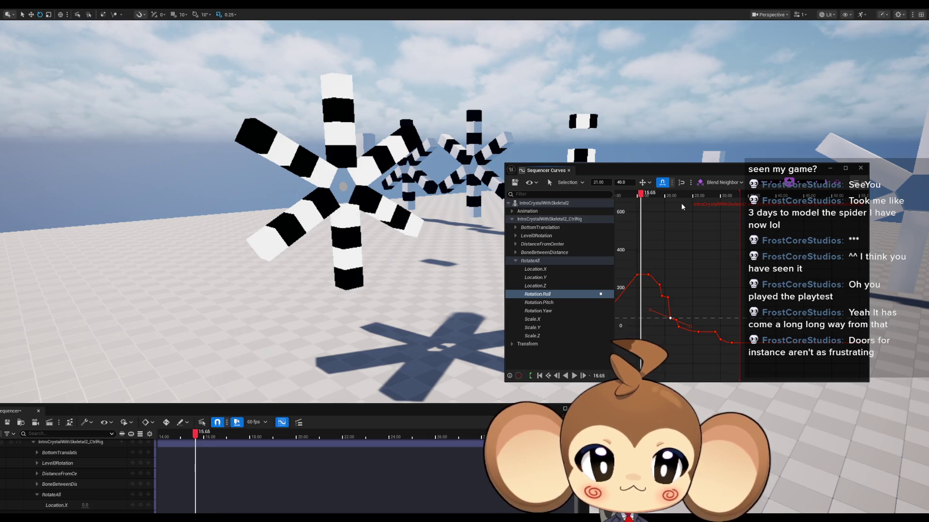
key(space)
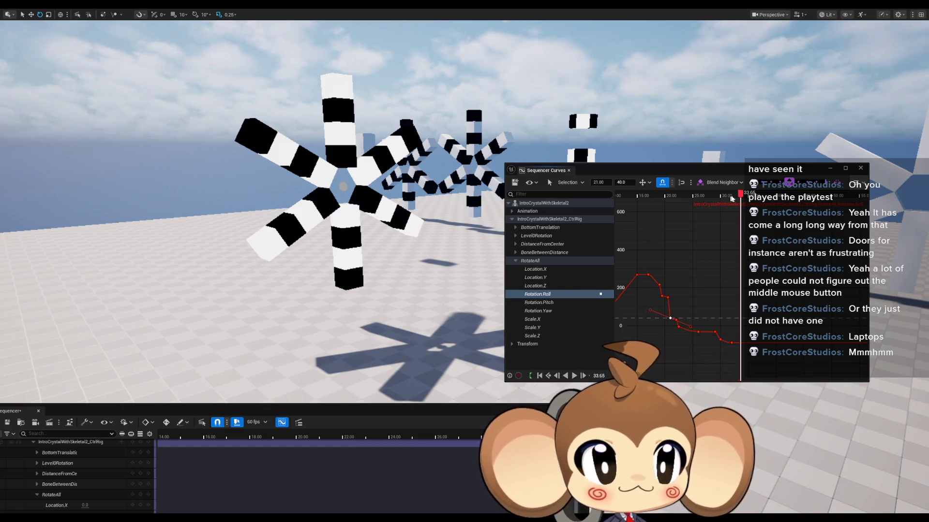
- Scrub the crystal animation between about 15.9 and 19.6 seconds to watch the arms move
mouse_move(741, 194)
mouse_down()
mouse_move(633, 204)
mouse_move(733, 206)
mouse_move(646, 203)
mouse_up()
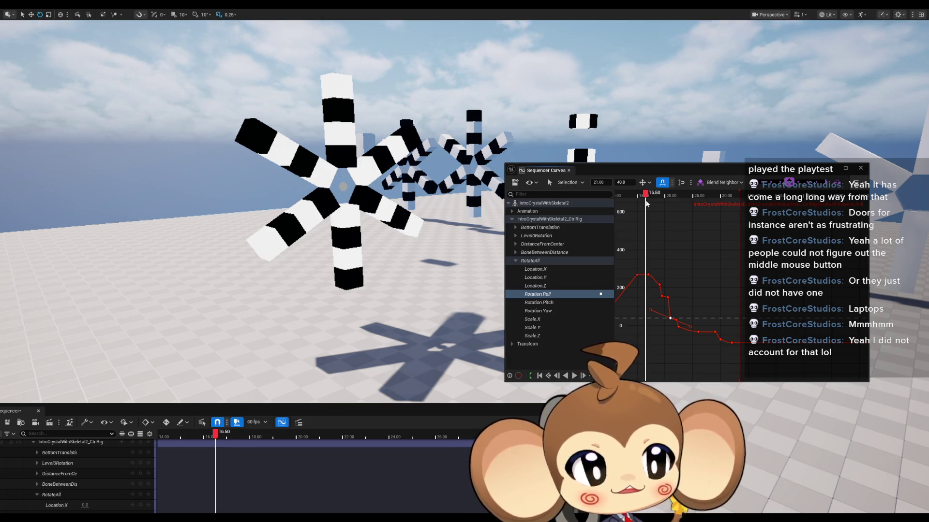
mouse_move(646, 204)
mouse_down()
mouse_move(744, 207)
mouse_move(656, 204)
mouse_up()
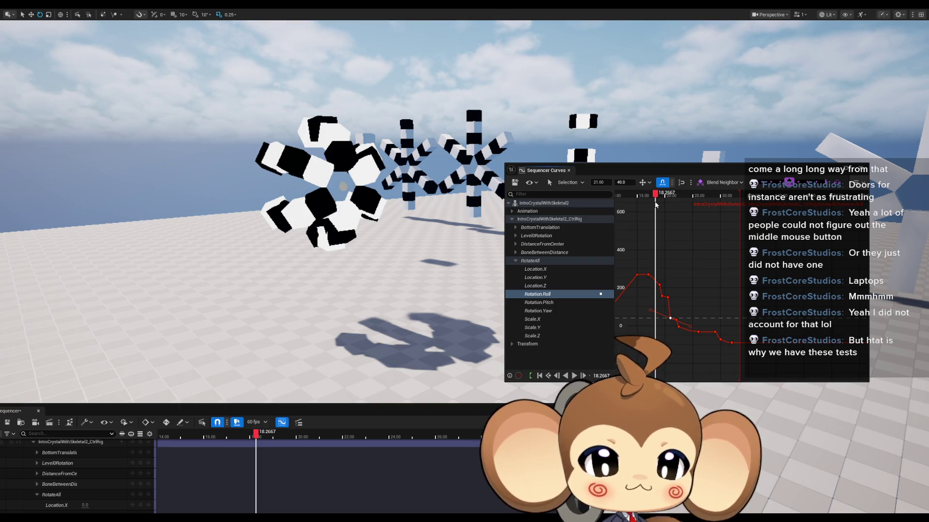
drag(656, 205, 643, 206)
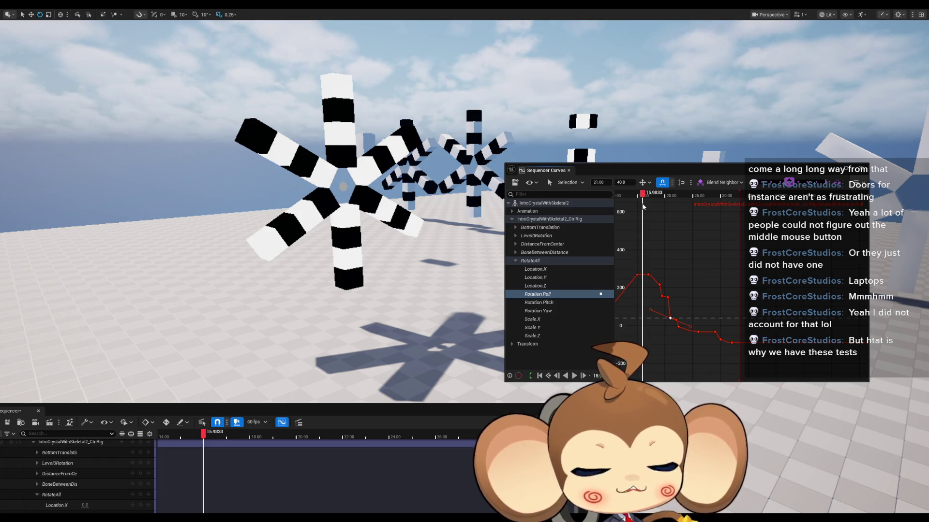
drag(643, 206, 643, 206)
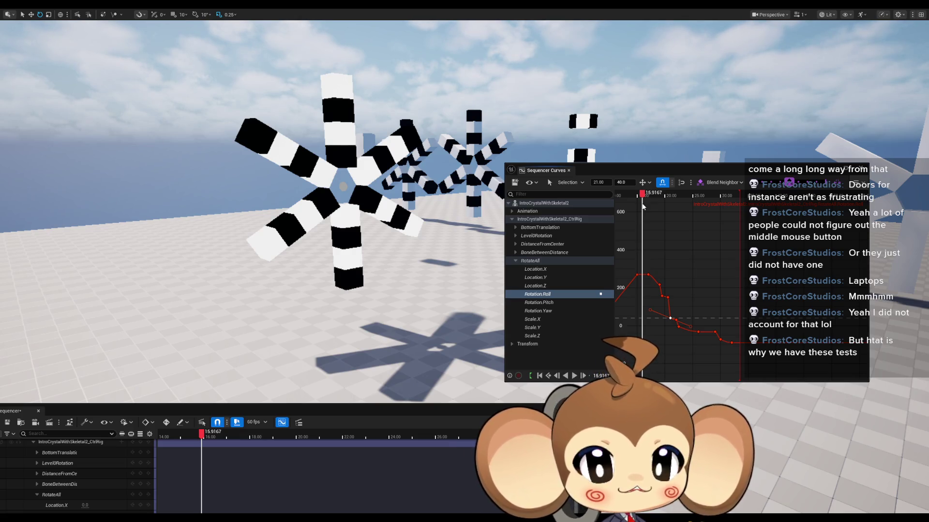
mouse_move(642, 207)
mouse_down()
mouse_move(733, 209)
mouse_move(651, 206)
mouse_up()
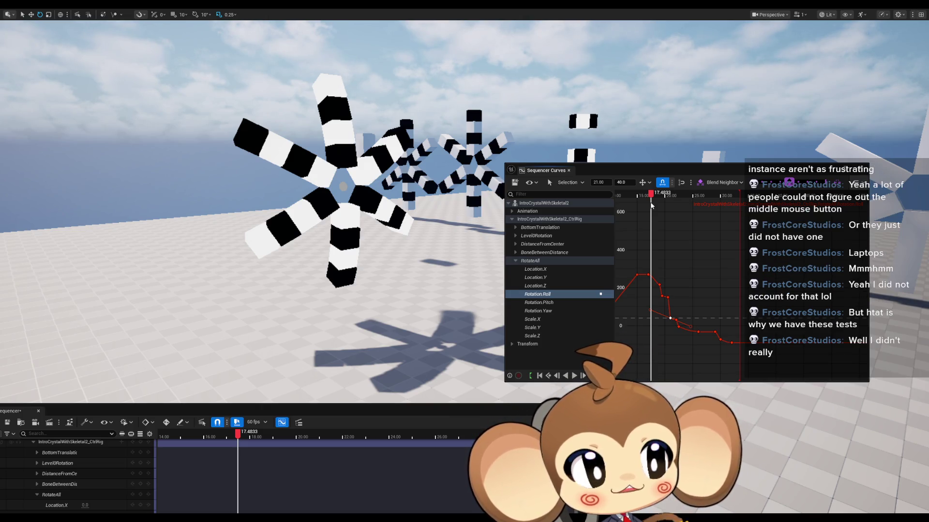
drag(651, 205, 652, 204)
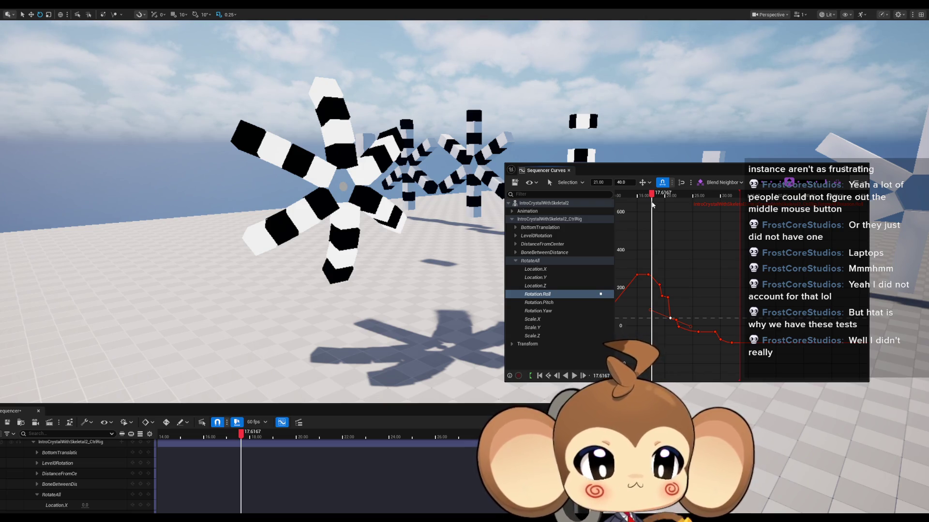
mouse_move(651, 205)
mouse_down()
mouse_move(736, 209)
mouse_move(642, 208)
mouse_move(751, 209)
mouse_move(610, 207)
mouse_move(720, 207)
mouse_move(673, 205)
mouse_up()
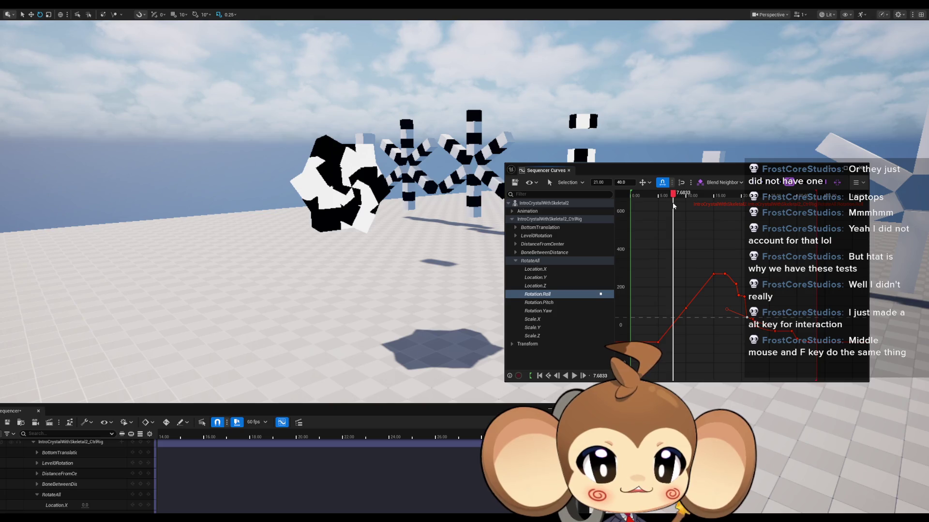
- Orbit the viewport to face the folded crystal head-on, then bring up a blank Paint canvas
mouse_move(673, 206)
mouse_down()
mouse_move(689, 207)
mouse_move(677, 208)
mouse_up()
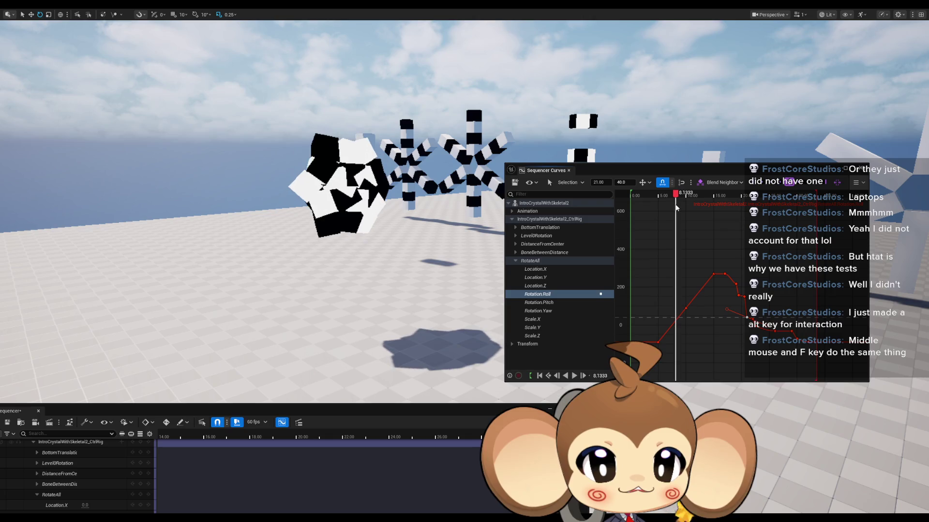
drag(527, 97, 387, 146)
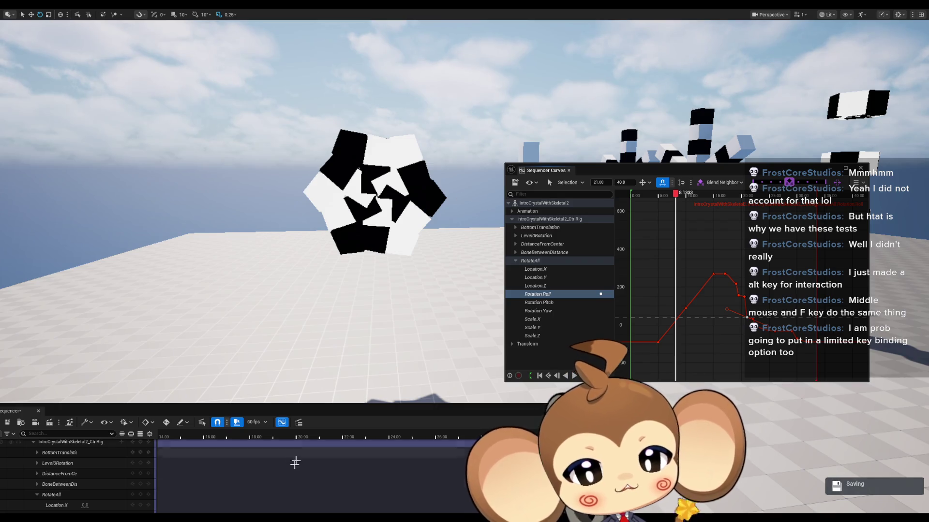
click(433, 512)
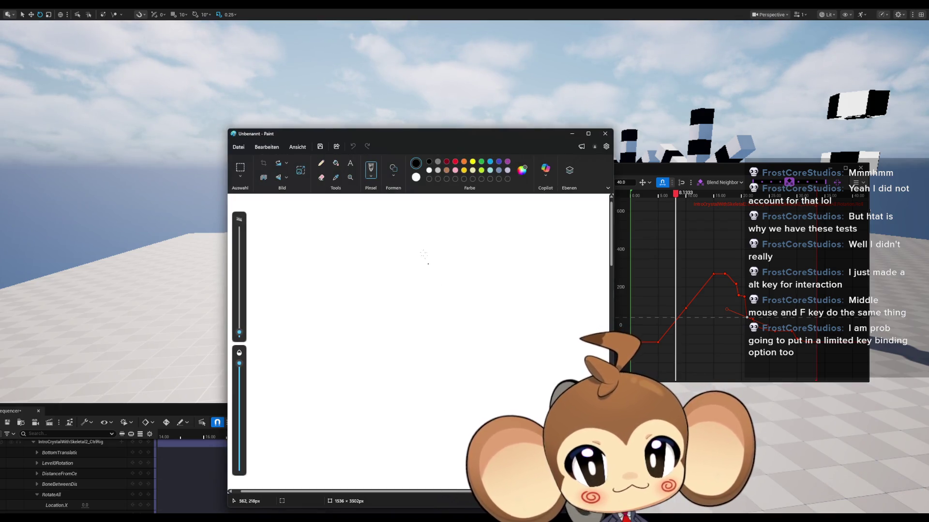
- Fill the Paint canvas black, maximize the window and enlarge the pencil stroke
click(336, 163)
click(349, 203)
double_click(362, 139)
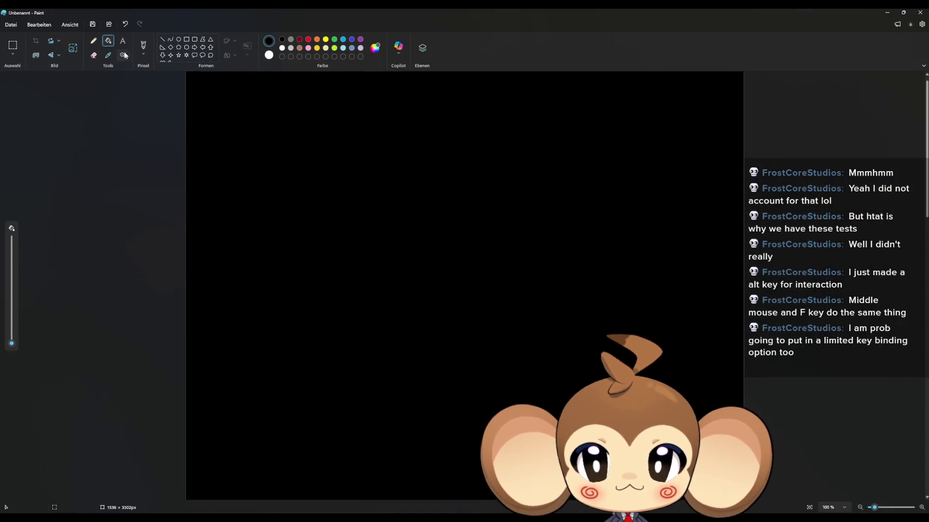
click(93, 41)
drag(12, 277, 12, 270)
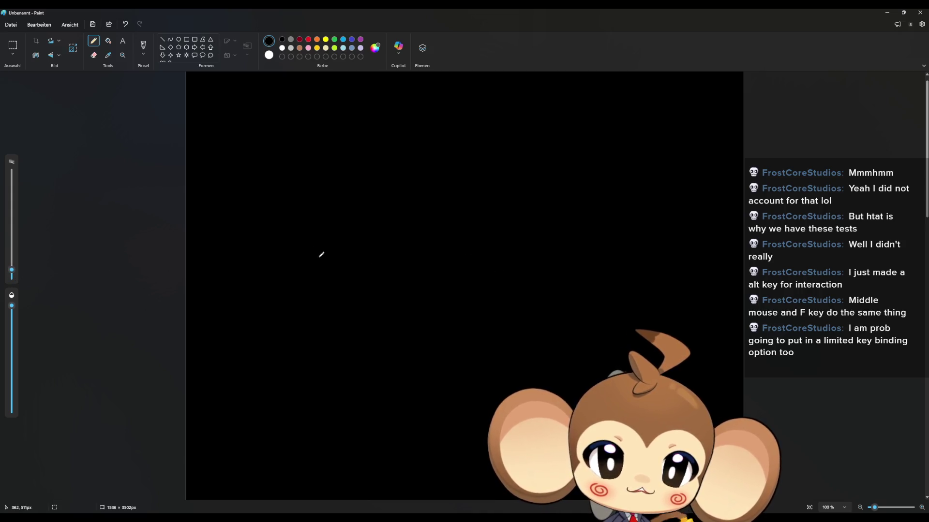
- Sketch in white a tall crystal, small fragments beside it and a stick figure
mouse_move(275, 280)
mouse_down()
mouse_move(281, 198)
mouse_move(294, 177)
mouse_move(309, 188)
mouse_move(316, 217)
mouse_move(315, 285)
mouse_move(300, 317)
mouse_move(275, 282)
mouse_up()
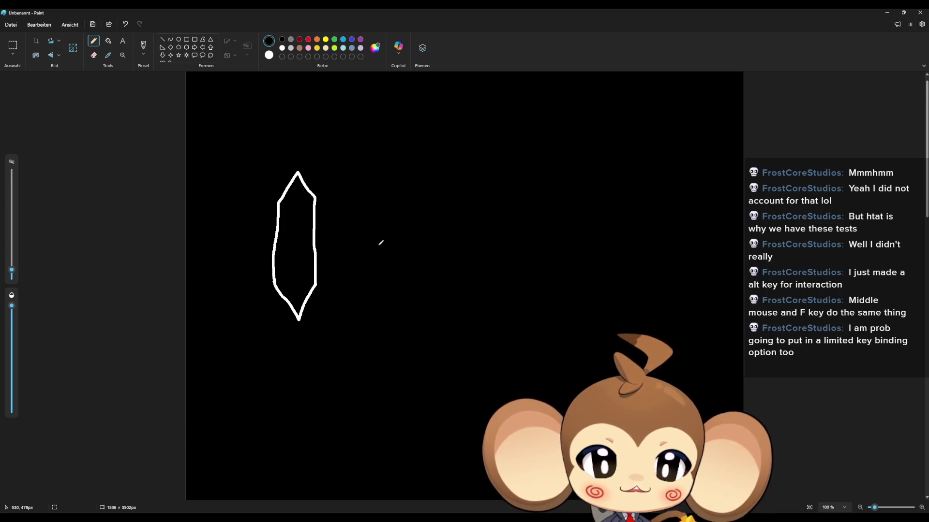
mouse_move(377, 243)
mouse_down()
mouse_move(408, 246)
mouse_move(393, 256)
mouse_move(398, 234)
mouse_move(411, 231)
mouse_move(395, 239)
mouse_up()
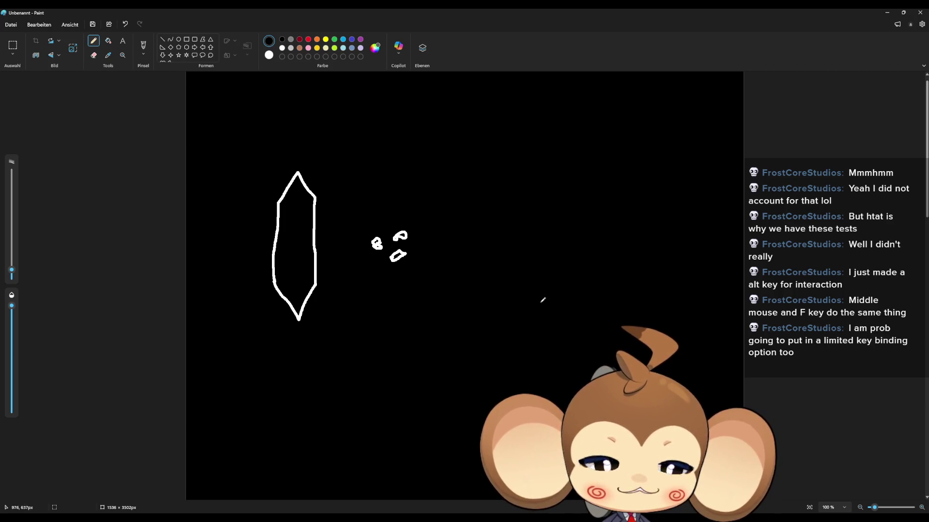
drag(534, 308, 567, 302)
mouse_move(555, 260)
mouse_down()
mouse_move(554, 206)
mouse_move(528, 236)
mouse_move(576, 252)
mouse_up()
mouse_move(556, 207)
mouse_down()
mouse_move(548, 206)
mouse_move(579, 180)
mouse_move(559, 207)
mouse_up()
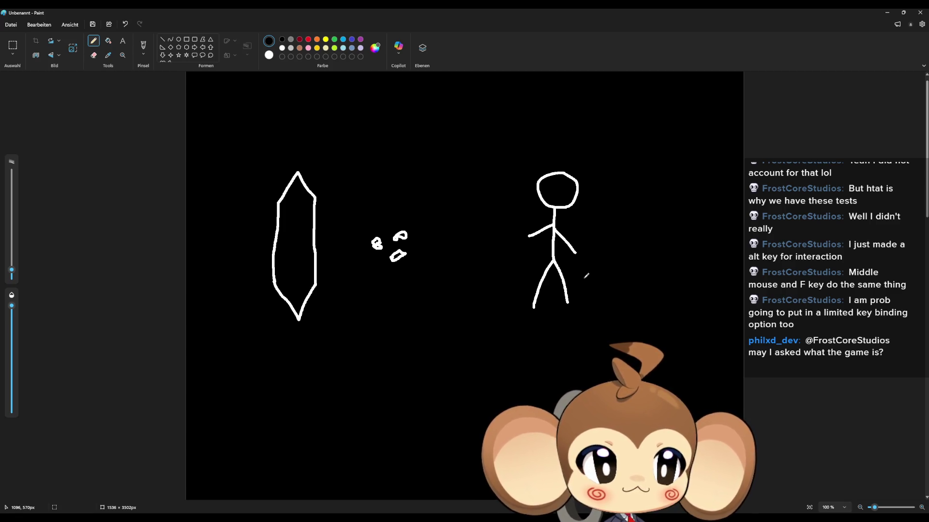
mouse_move(647, 149)
mouse_down()
mouse_move(619, 177)
mouse_move(607, 300)
mouse_move(664, 180)
mouse_move(641, 144)
mouse_up()
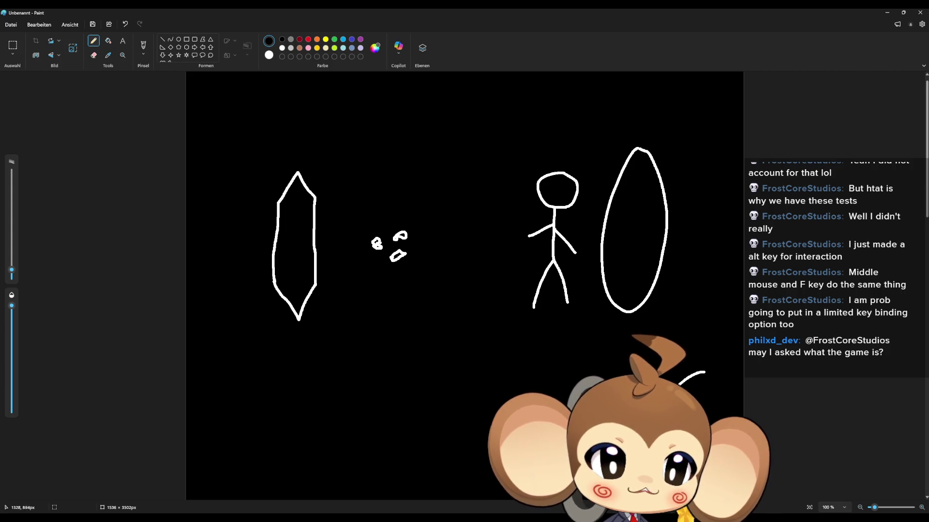
drag(735, 412, 702, 371)
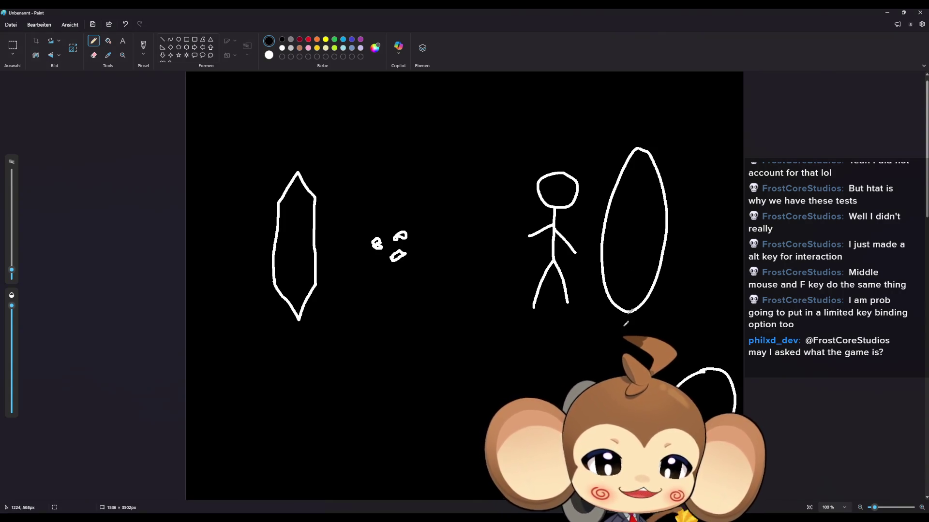
scroll(497, 224, down, 20)
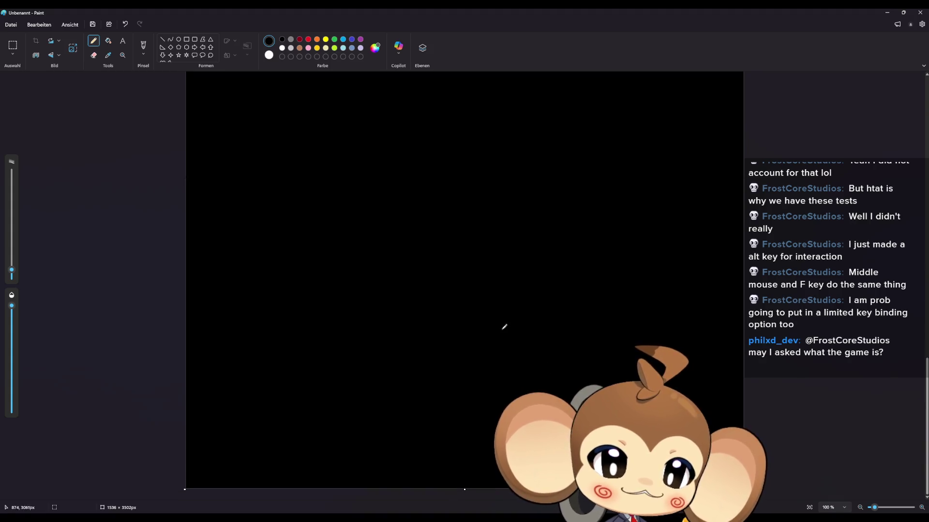
- Draw a window box with title bar, text line and down arrow, plus a small crystal below
mouse_move(329, 196)
mouse_down()
mouse_move(332, 117)
mouse_move(465, 112)
mouse_move(468, 194)
mouse_move(327, 196)
mouse_up()
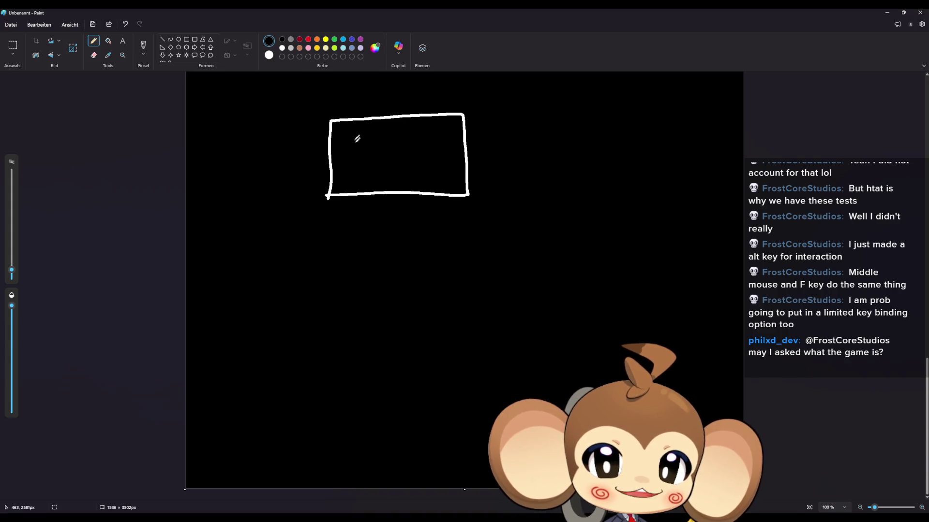
drag(331, 130, 464, 125)
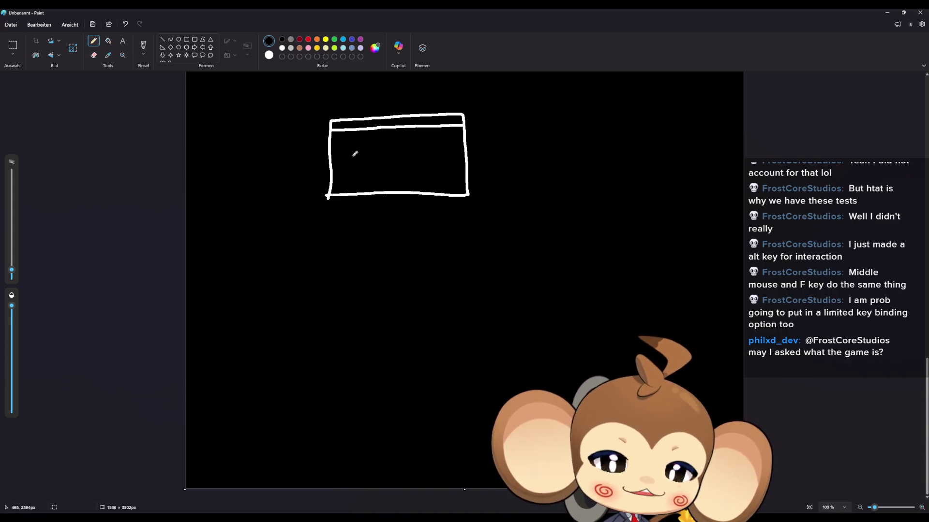
mouse_move(337, 141)
mouse_down()
mouse_move(367, 147)
mouse_move(352, 186)
mouse_up()
drag(342, 178, 368, 182)
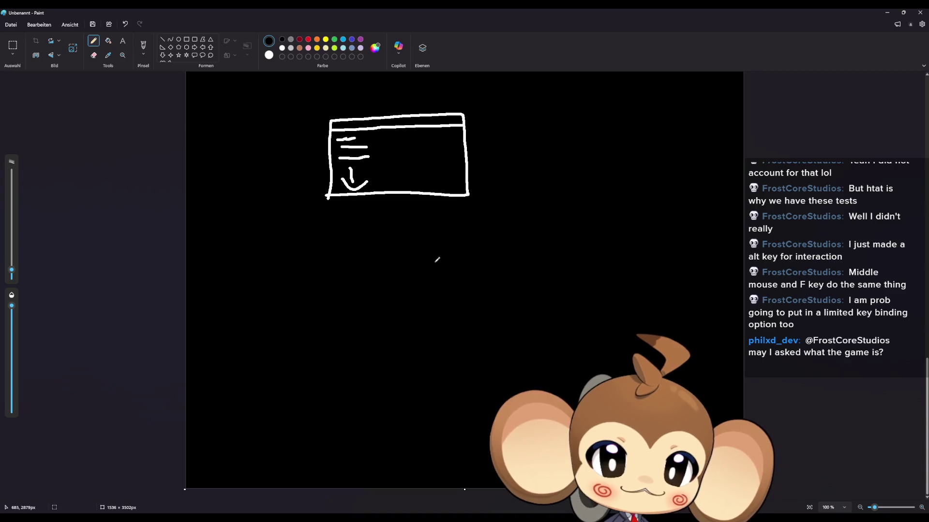
mouse_move(426, 260)
mouse_down()
mouse_move(433, 237)
mouse_move(442, 261)
mouse_move(432, 269)
mouse_move(425, 249)
mouse_up()
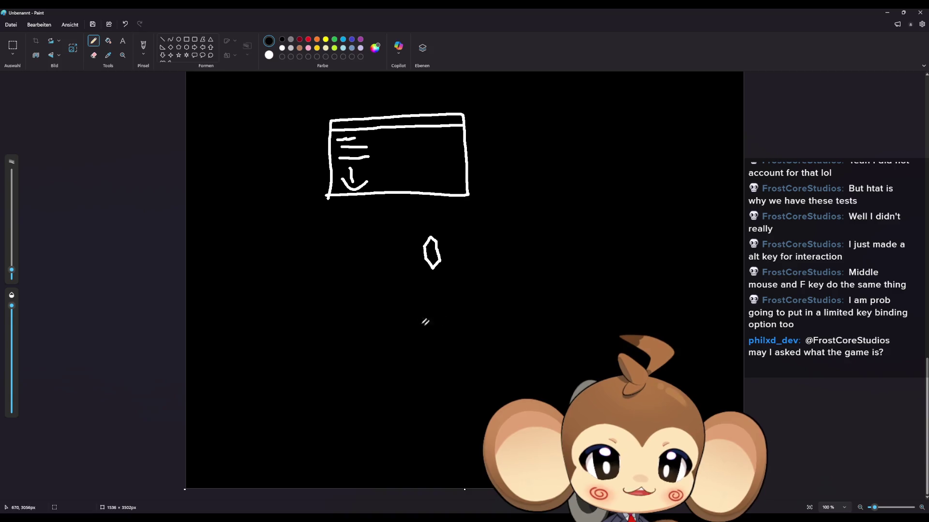
- Draw a hill with a small spike, then outline a tall right crystal and a left crystal
mouse_move(351, 480)
mouse_down()
mouse_move(377, 455)
mouse_move(403, 463)
mouse_move(451, 452)
mouse_move(484, 479)
mouse_up()
mouse_move(400, 465)
mouse_down()
mouse_move(410, 438)
mouse_move(414, 463)
mouse_up()
mouse_move(459, 381)
mouse_down()
mouse_move(458, 338)
mouse_move(477, 340)
mouse_move(468, 393)
mouse_move(459, 381)
mouse_up()
mouse_move(335, 310)
mouse_down()
mouse_move(350, 269)
mouse_move(356, 308)
mouse_move(346, 328)
mouse_move(337, 296)
mouse_move(361, 280)
mouse_move(339, 290)
mouse_move(361, 299)
mouse_up()
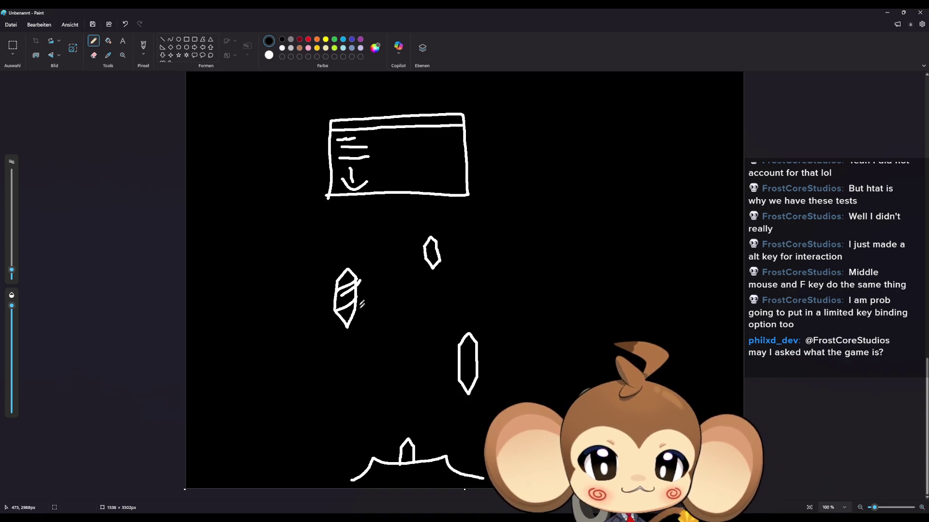
- Hatch the right crystal and spike, and attach long handles to both crystals
mouse_move(459, 374)
mouse_down()
mouse_move(477, 356)
mouse_move(461, 360)
mouse_move(458, 349)
mouse_move(479, 340)
mouse_up()
drag(403, 459, 415, 441)
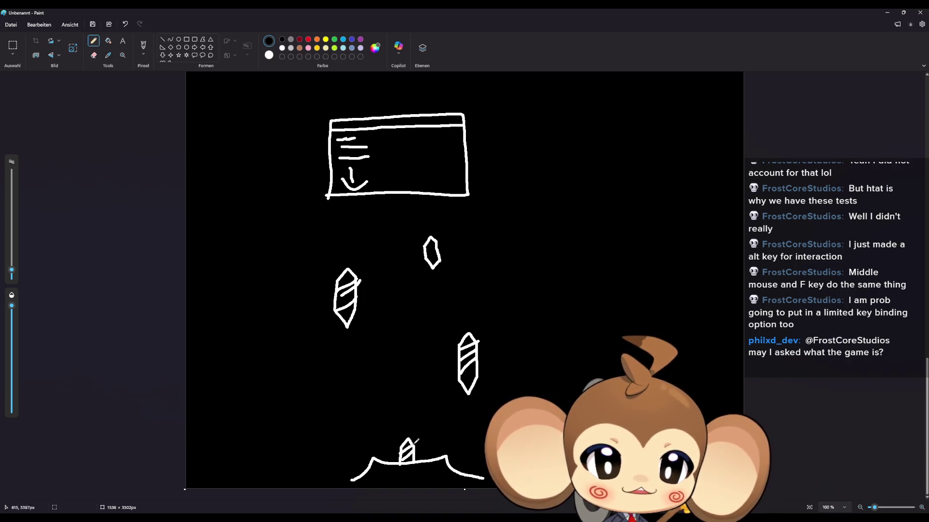
mouse_move(476, 351)
mouse_down()
mouse_move(535, 365)
mouse_move(478, 366)
mouse_up()
mouse_move(337, 293)
mouse_down()
mouse_move(323, 291)
mouse_move(333, 305)
mouse_up()
drag(432, 272, 438, 286)
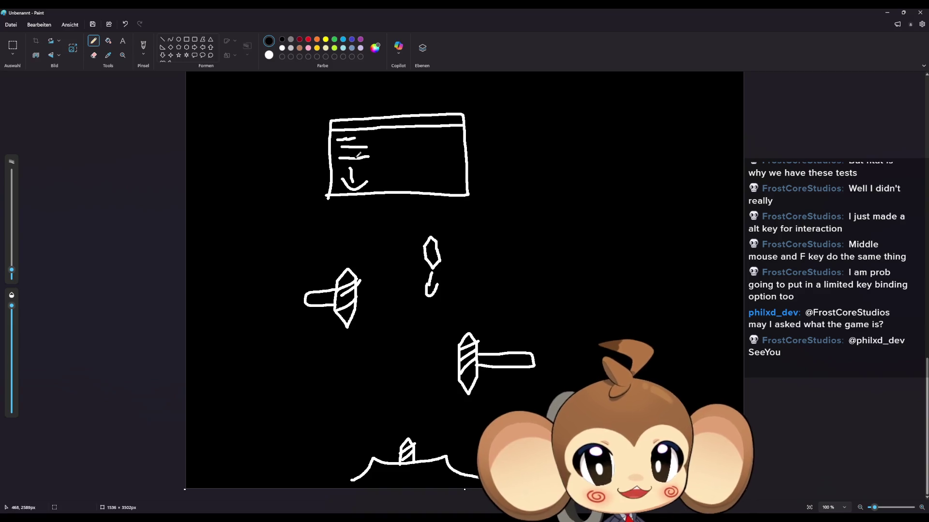
- Draw a small hook mark to the right of the small crystal
mouse_move(490, 242)
mouse_down()
mouse_move(469, 245)
mouse_move(489, 246)
mouse_up()
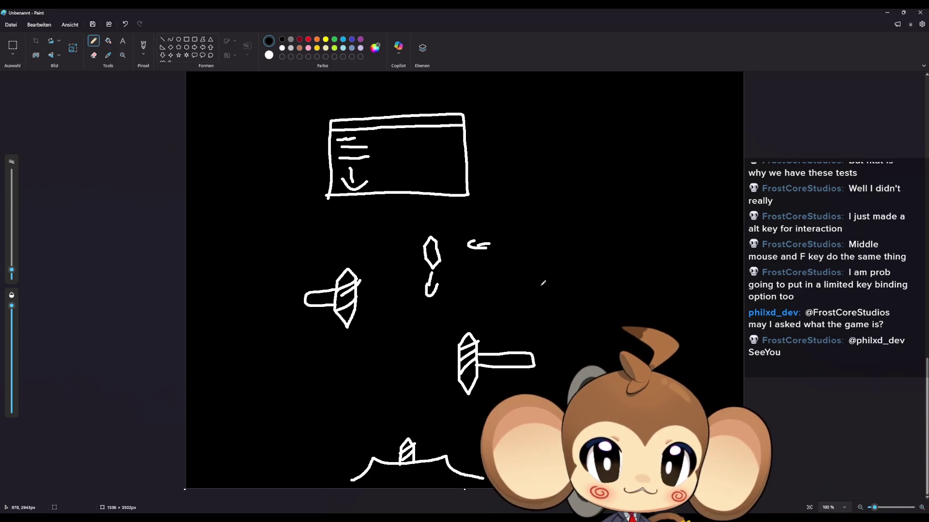
scroll(544, 282, up, 5)
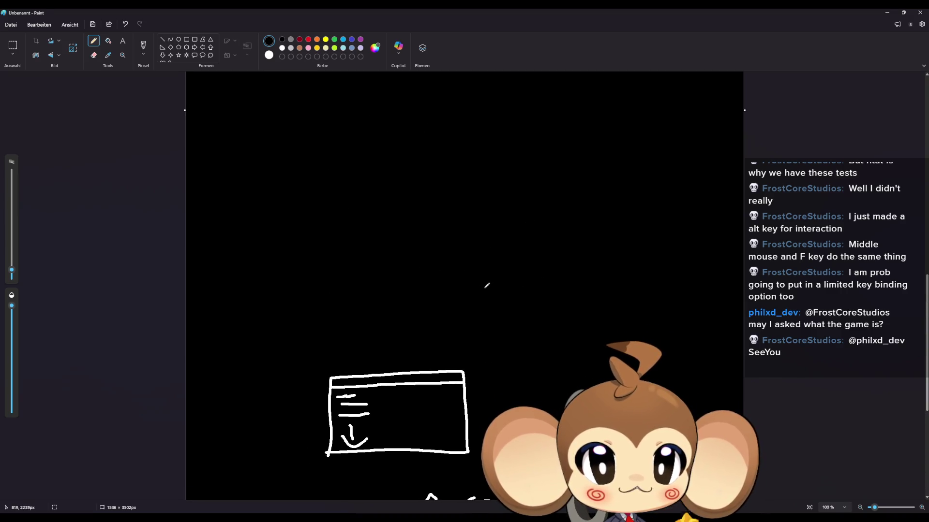
scroll(345, 233, down, 5)
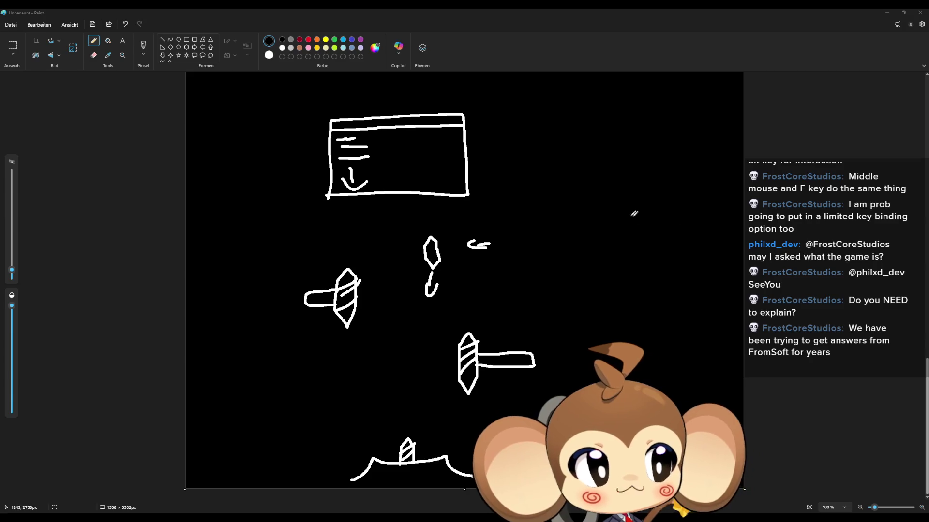
scroll(590, 228, up, 1)
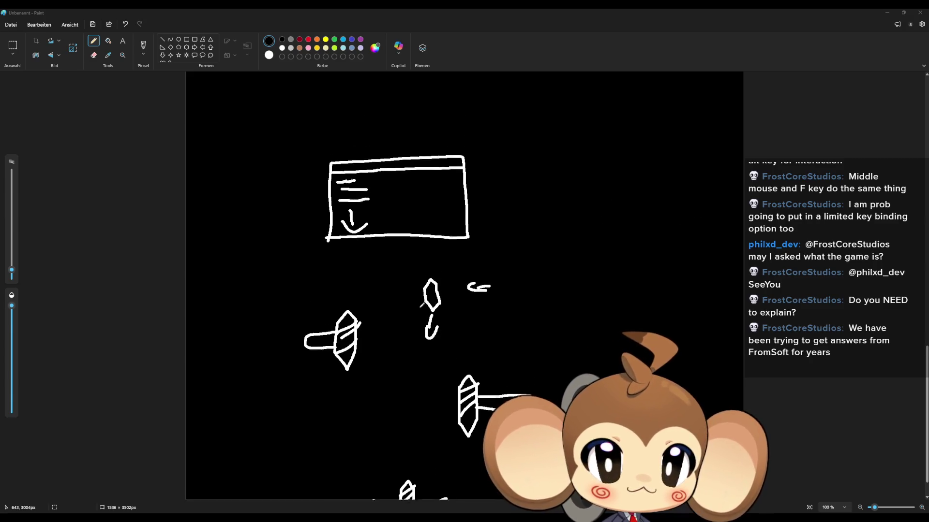
scroll(438, 314, down, 2)
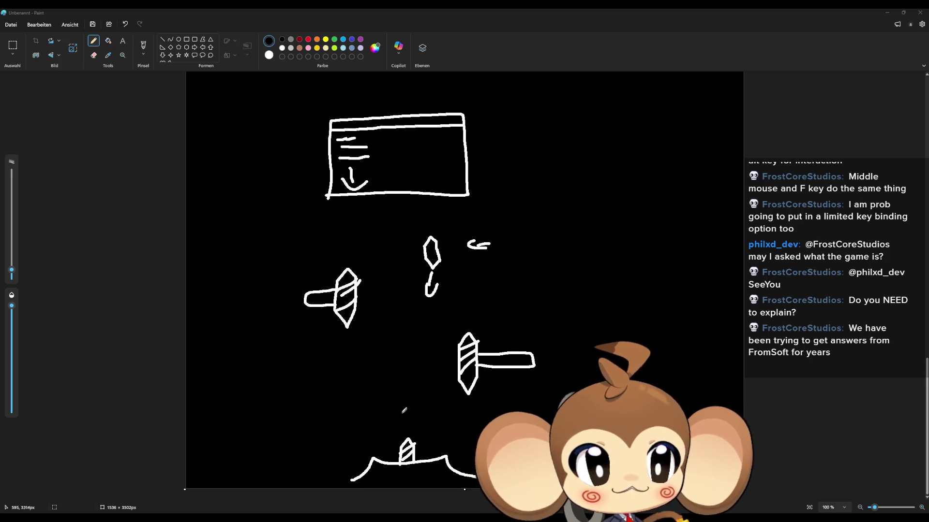
scroll(400, 407, up, 3)
scroll(399, 408, up, 15)
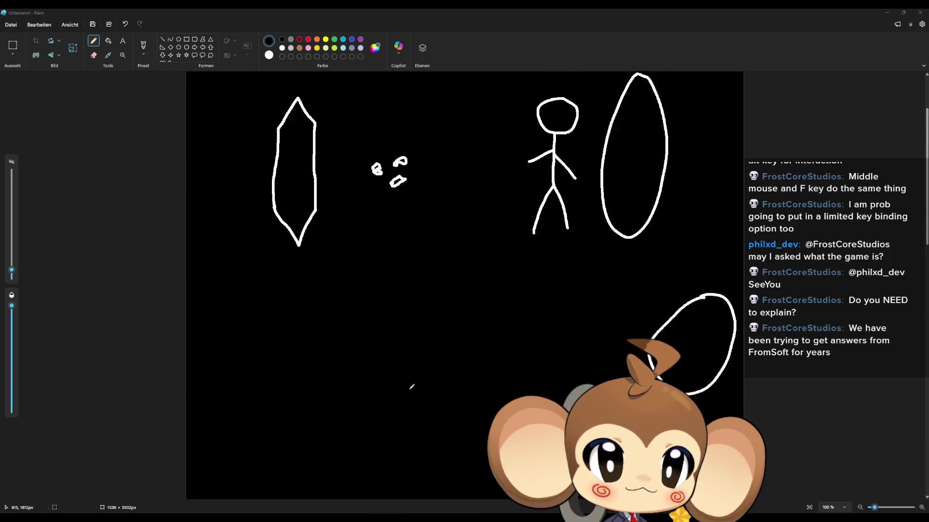
scroll(425, 377, down, 5)
scroll(426, 323, down, 18)
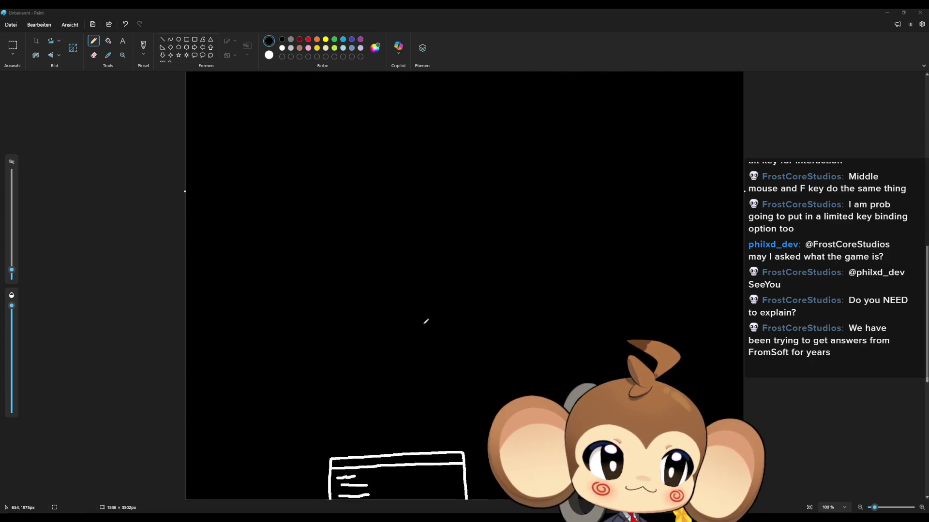
scroll(425, 323, up, 10)
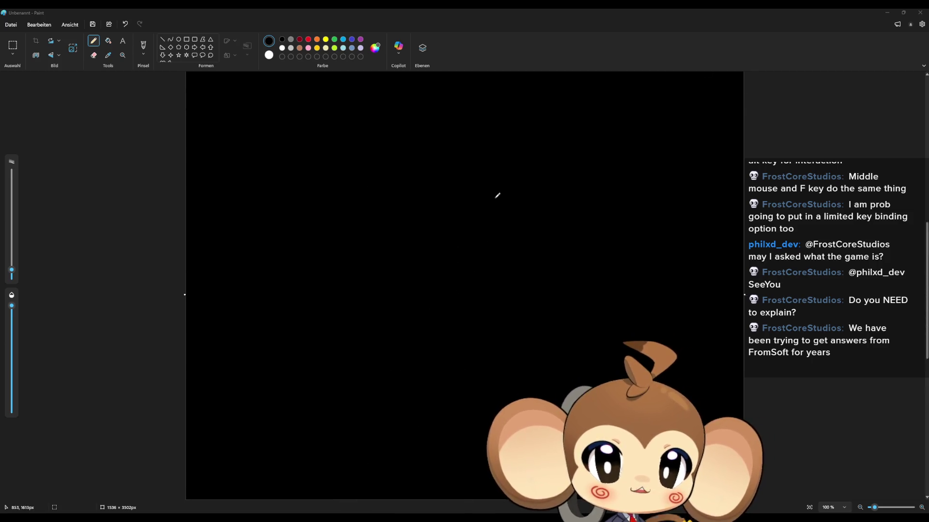
scroll(449, 223, up, 9)
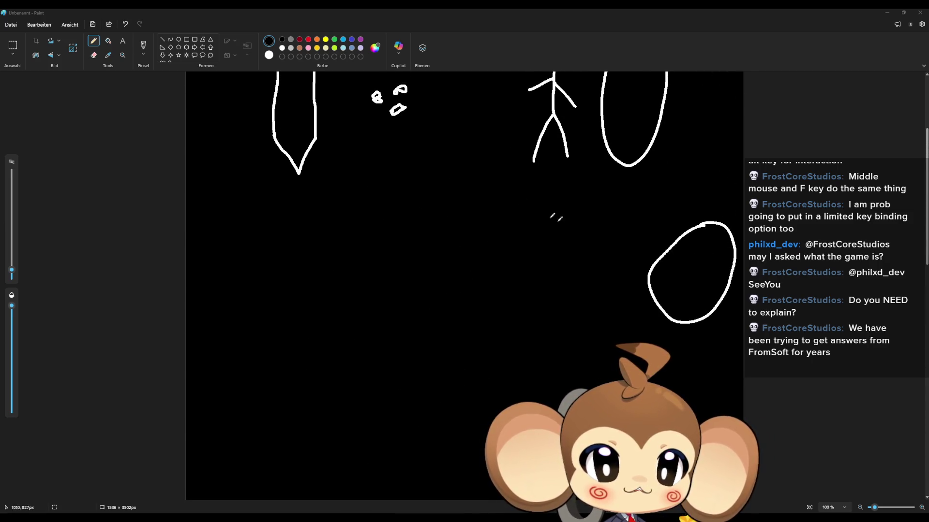
scroll(561, 222, down, 20)
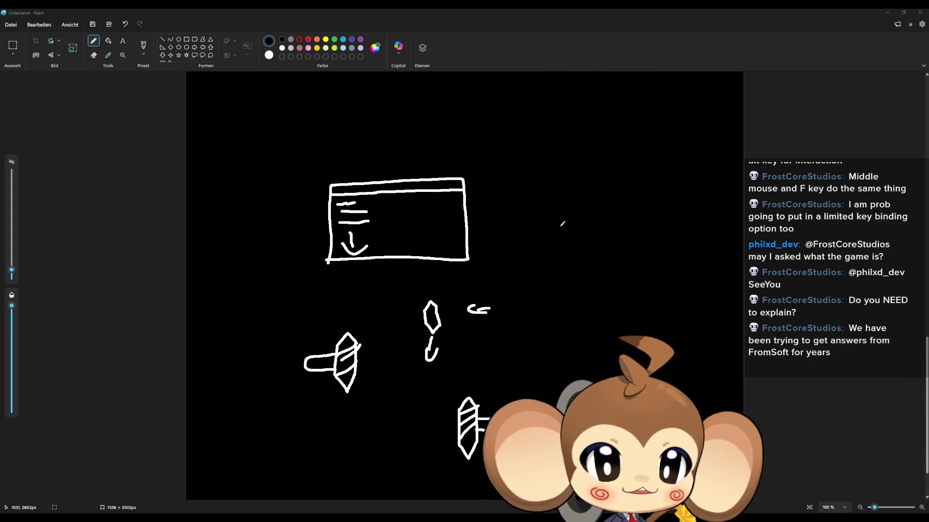
scroll(455, 289, down, 2)
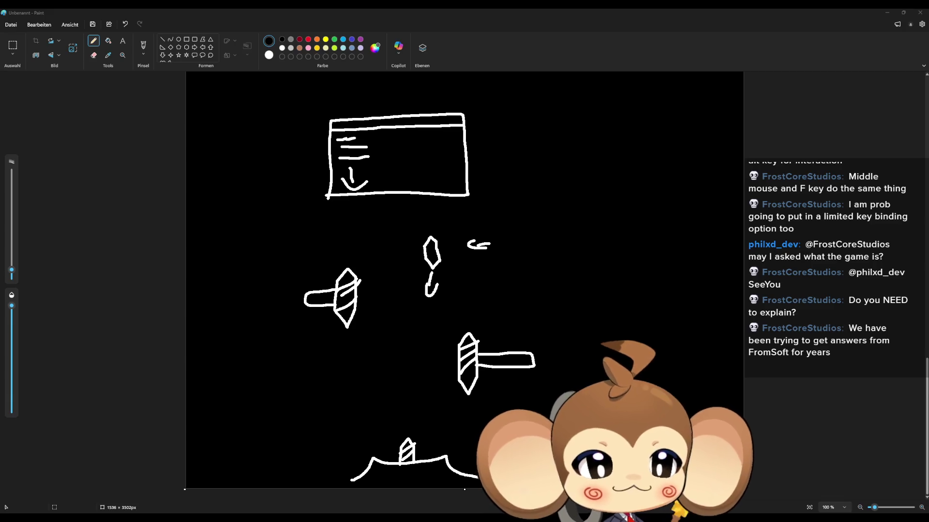
scroll(615, 272, up, 5)
scroll(615, 273, up, 15)
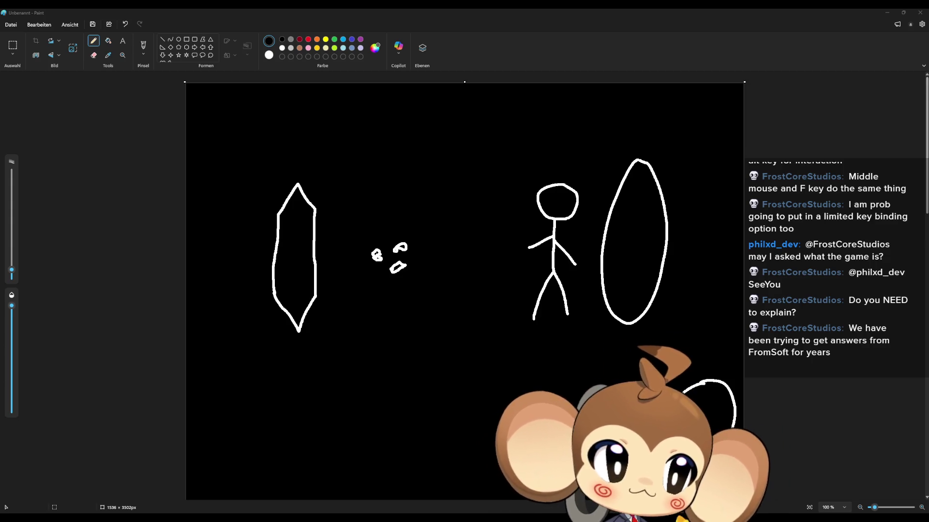
scroll(653, 234, down, 20)
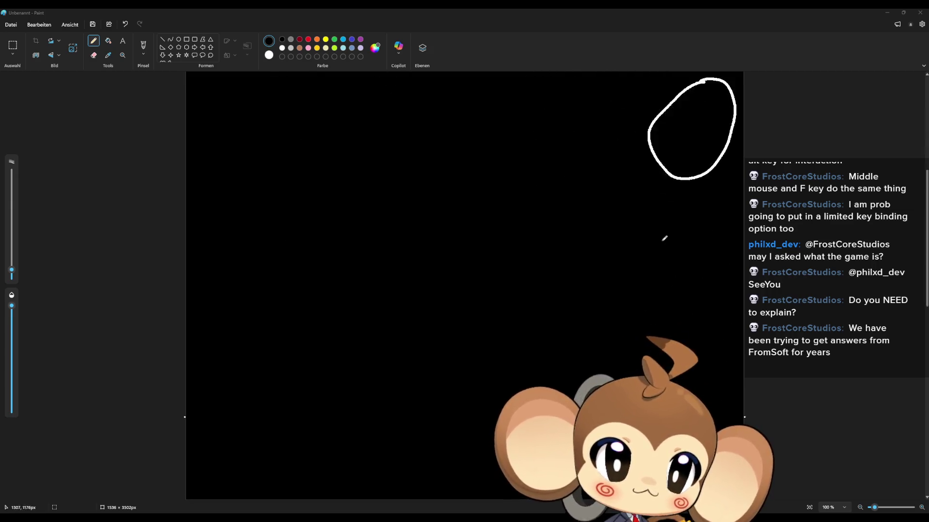
scroll(684, 221, down, 3)
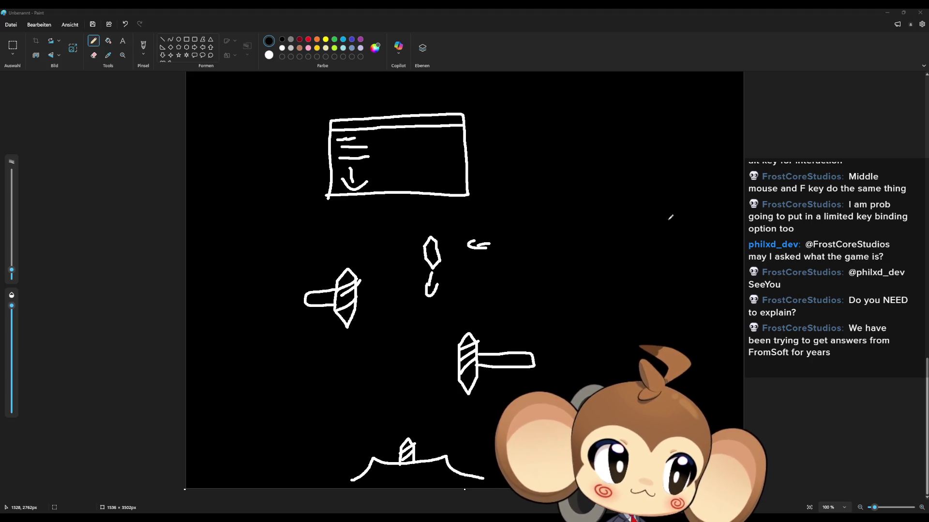
scroll(670, 217, up, 20)
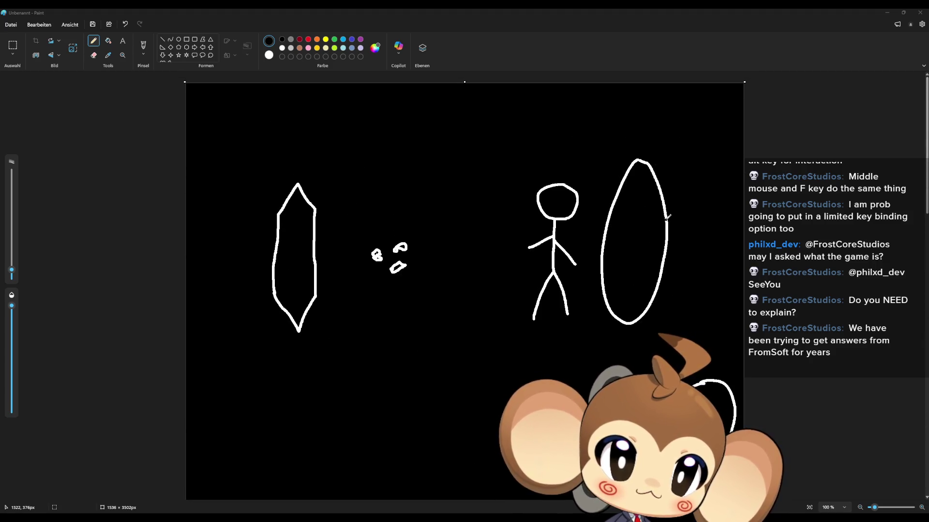
- Draw a diagonal stroke by the stick figure's leg, a curve at the crystal's lower left, and a hook
scroll(667, 217, down, 3)
scroll(587, 227, up, 3)
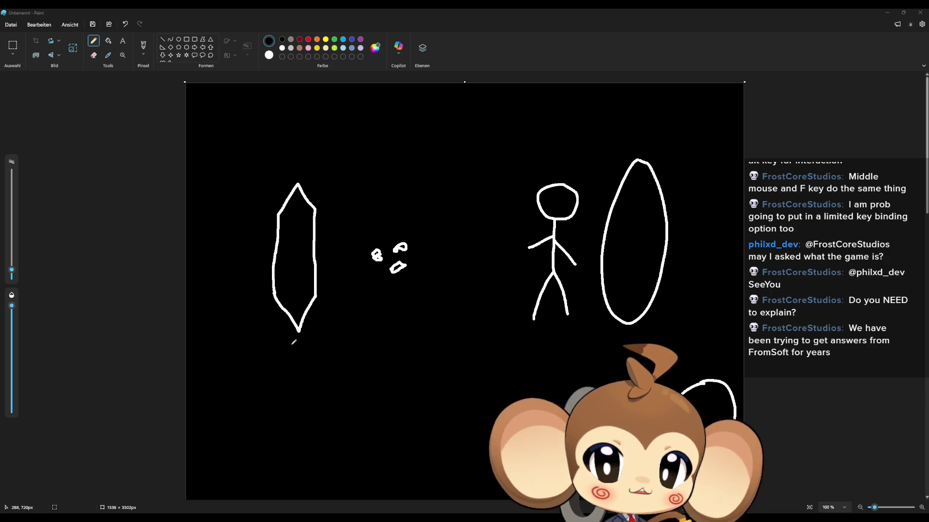
drag(554, 323, 506, 279)
mouse_move(295, 340)
mouse_down()
mouse_move(263, 297)
mouse_move(273, 285)
mouse_up()
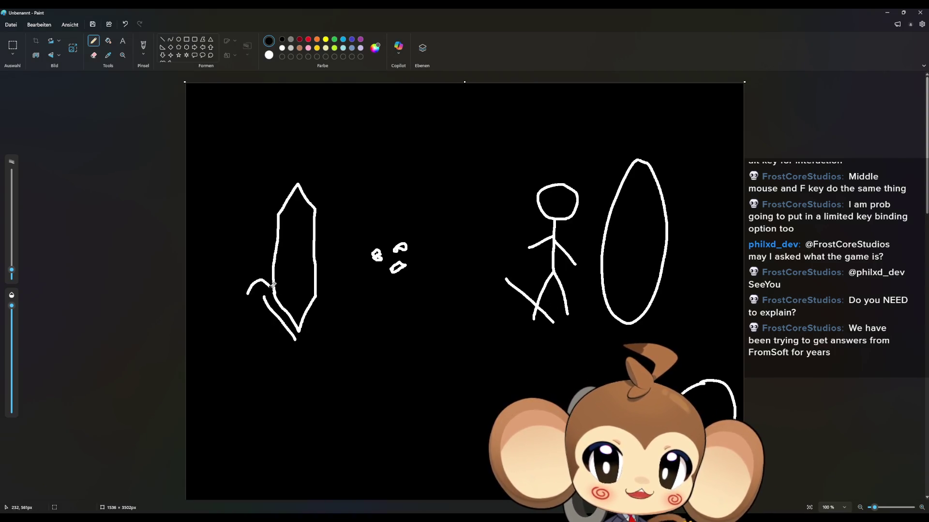
drag(491, 288, 518, 277)
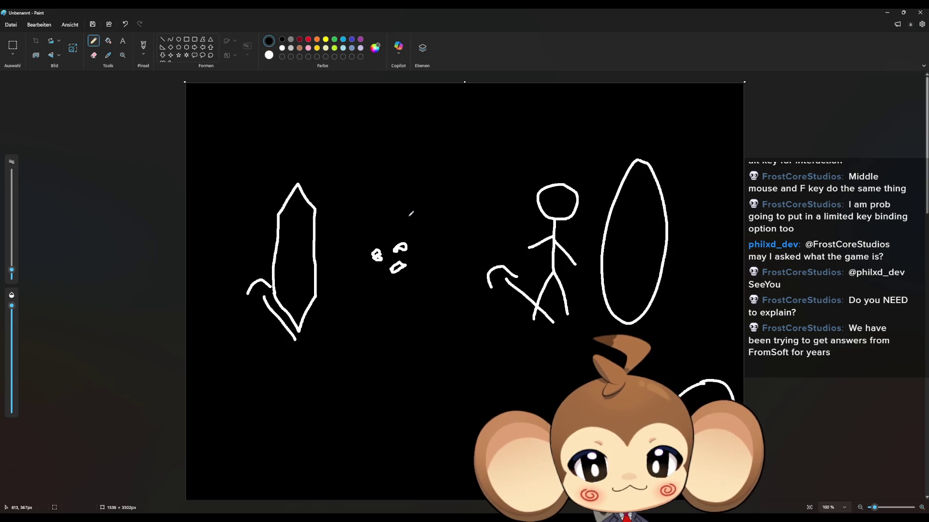
scroll(420, 211, down, 2)
- Lower on the canvas, draw an arrow pointing at the left sword sketch
scroll(420, 211, down, 20)
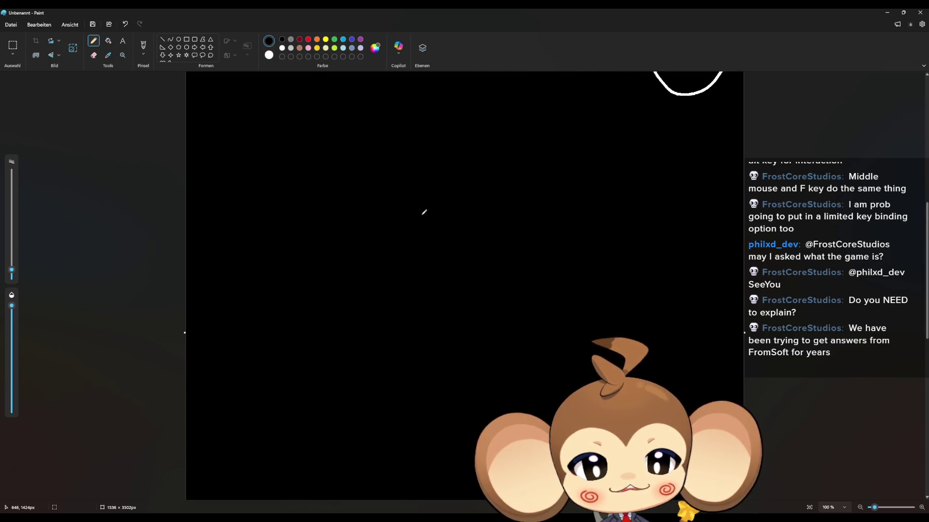
scroll(428, 211, down, 3)
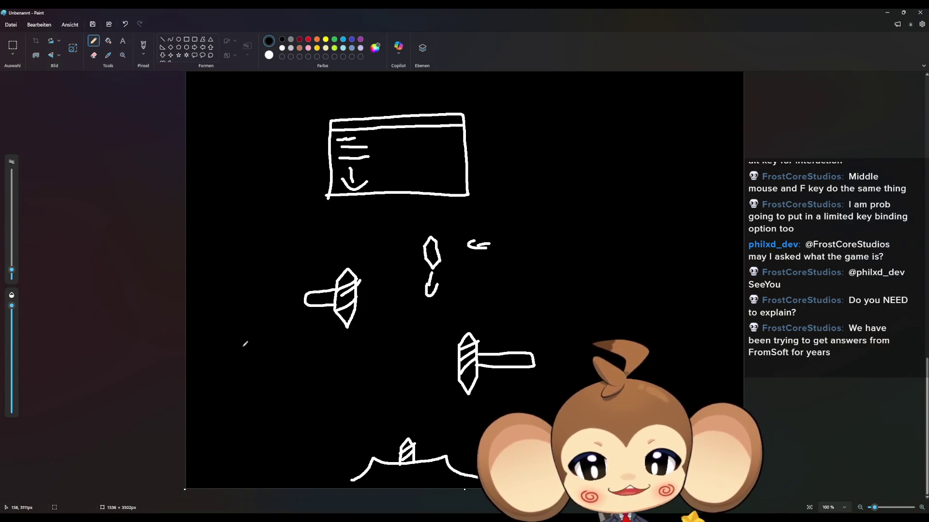
mouse_move(242, 349)
mouse_down()
mouse_move(319, 322)
mouse_move(297, 344)
mouse_up()
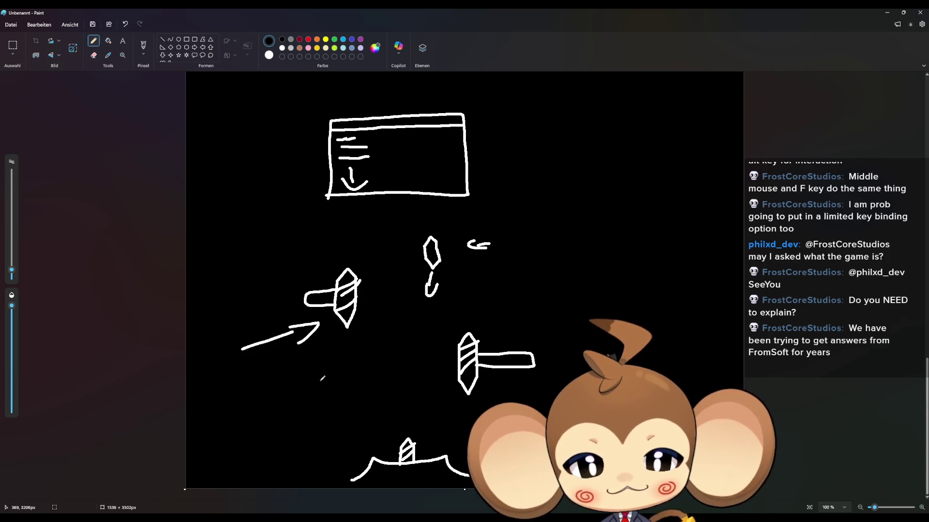
- Draw a downward arrow above the stick figure
scroll(345, 375, up, 9)
scroll(358, 375, up, 4)
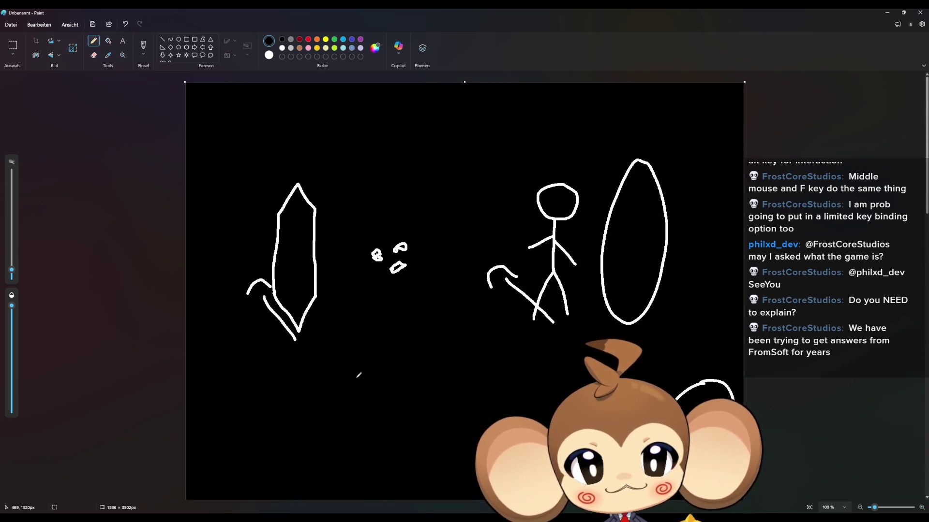
mouse_move(554, 92)
mouse_down()
mouse_move(555, 129)
mouse_move(574, 125)
mouse_up()
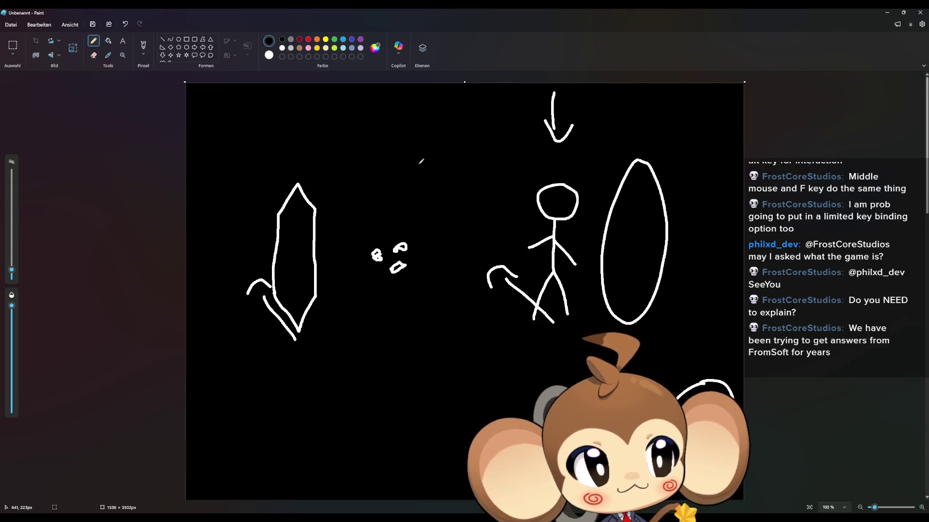
scroll(326, 204, down, 3)
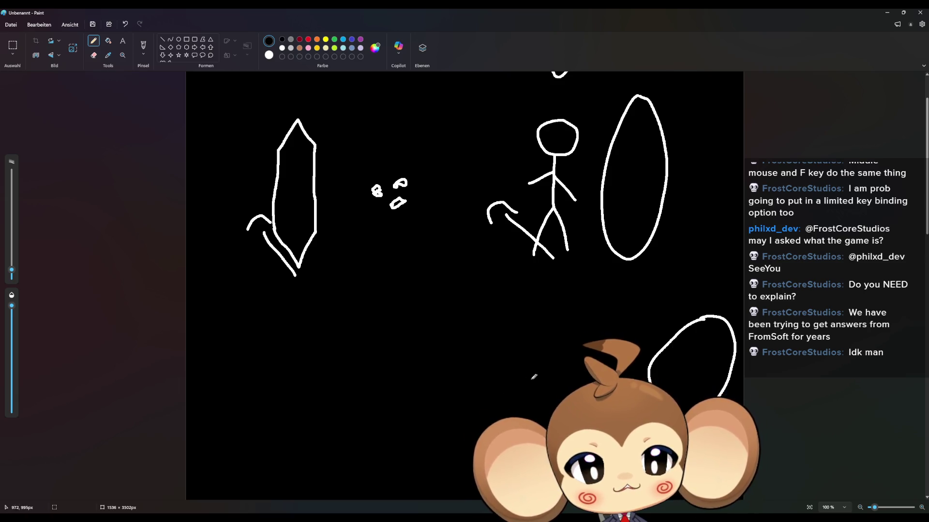
- Draw a long leftward arrow and a curved stroke below the crystal sketch
drag(541, 333, 396, 330)
mouse_move(395, 313)
mouse_down()
mouse_move(382, 324)
mouse_move(440, 346)
mouse_up()
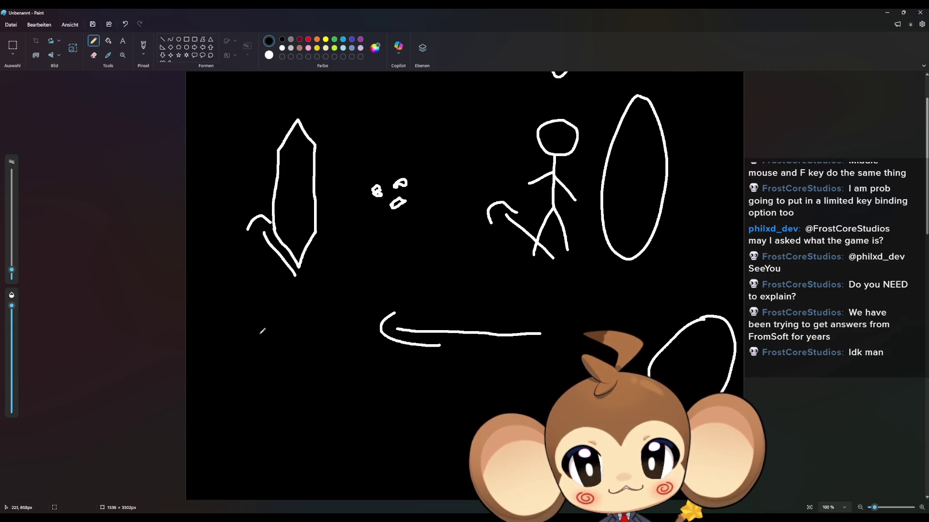
scroll(262, 328, down, 2)
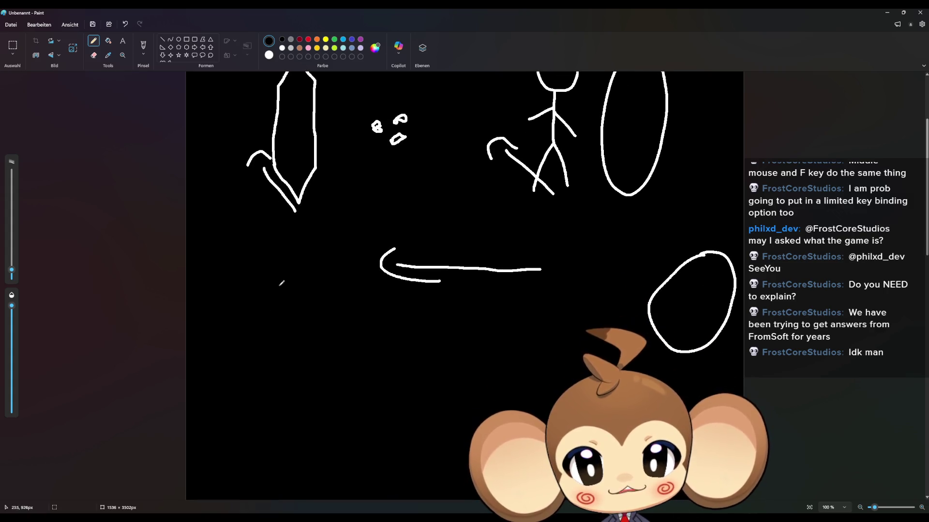
mouse_move(281, 244)
mouse_down()
mouse_move(293, 249)
mouse_move(309, 307)
mouse_move(292, 353)
mouse_up()
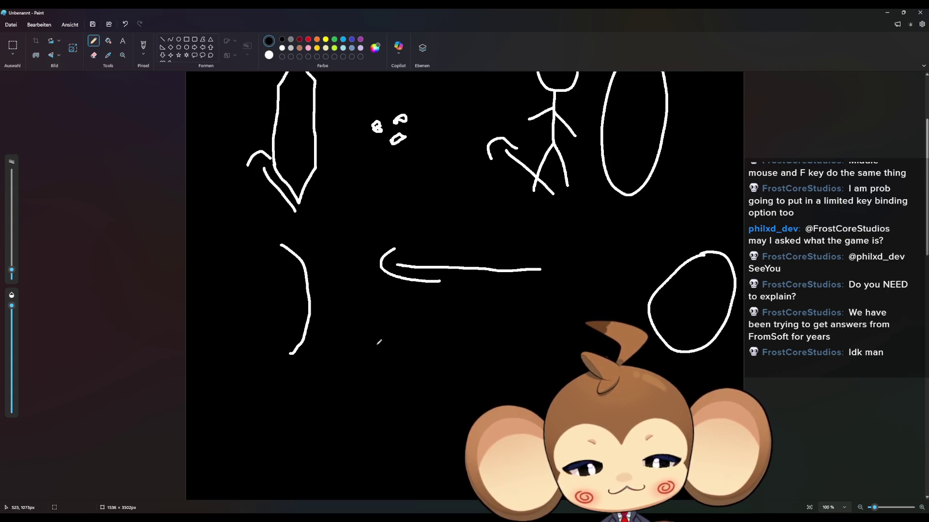
- Add a V-shaped stroke left of the curve and a large loop below the arrow
scroll(379, 342, up, 2)
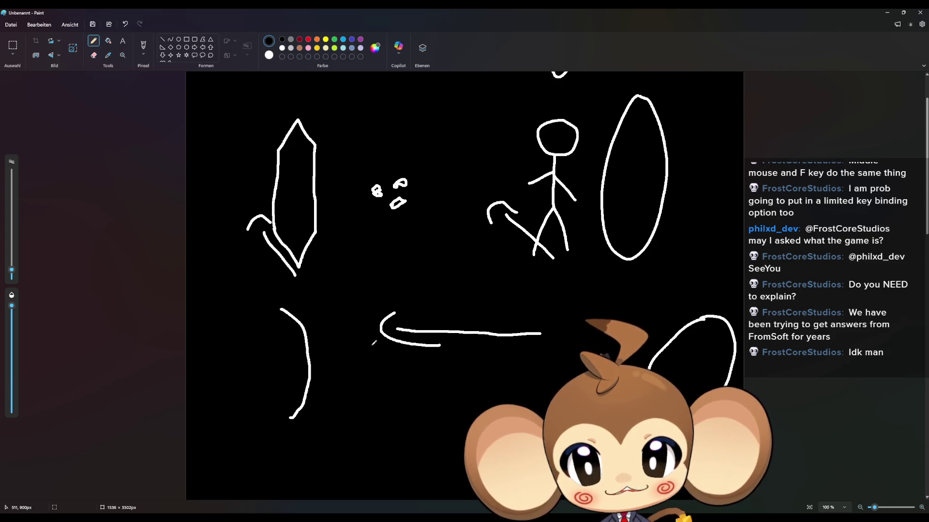
scroll(360, 322, down, 4)
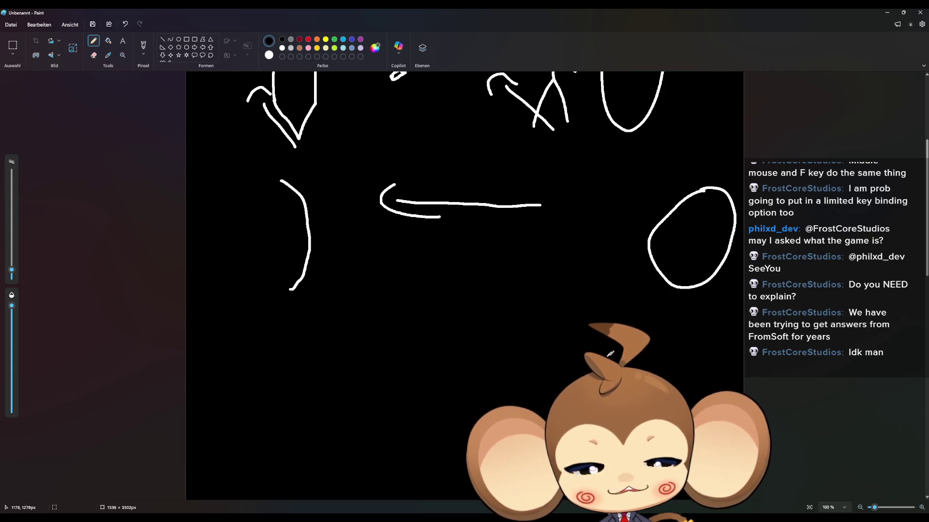
scroll(555, 210, up, 4)
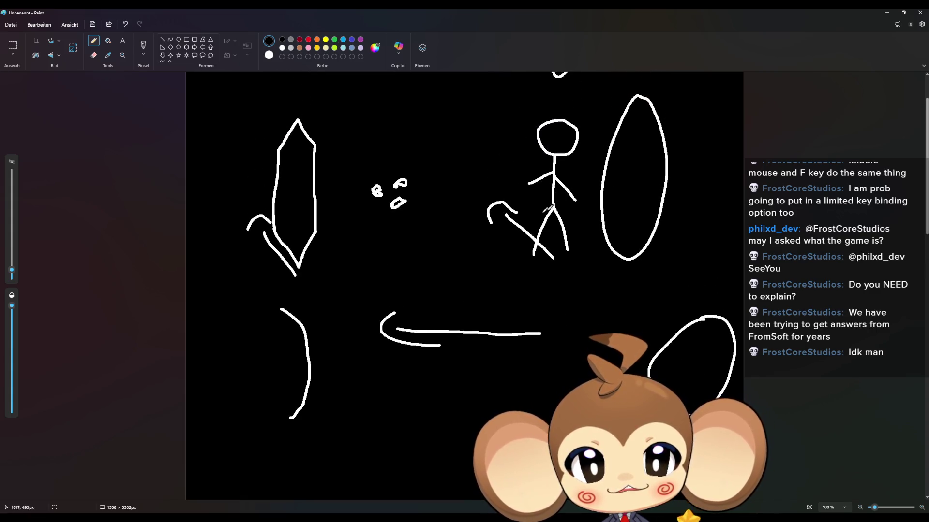
mouse_move(238, 292)
mouse_down()
mouse_move(252, 324)
mouse_move(265, 323)
mouse_up()
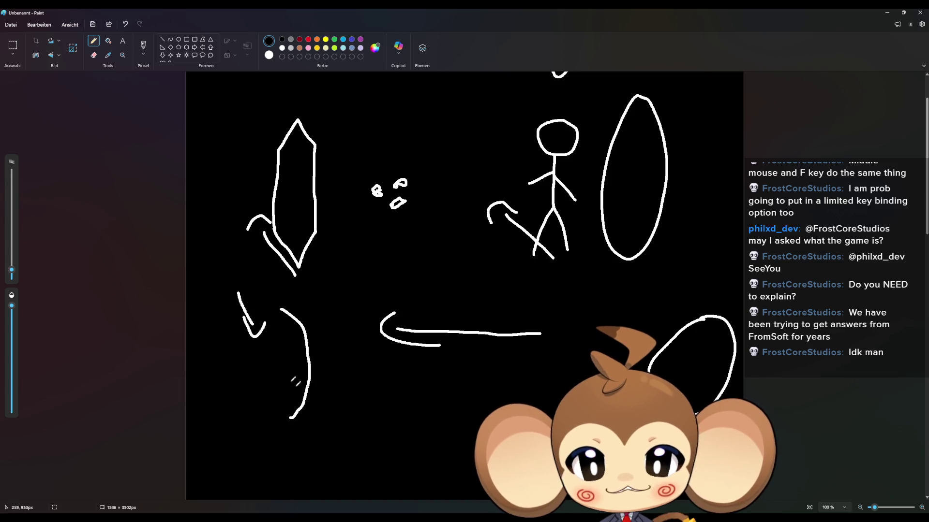
scroll(553, 425, down, 2)
mouse_move(588, 262)
mouse_down()
mouse_move(576, 248)
mouse_move(580, 228)
mouse_move(591, 226)
mouse_up()
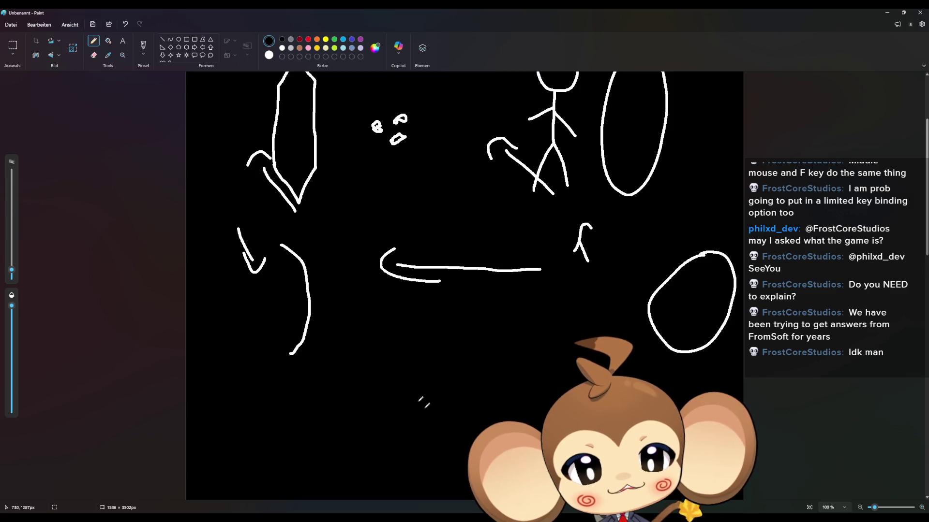
mouse_move(404, 428)
mouse_down()
mouse_move(380, 341)
mouse_move(409, 434)
mouse_move(370, 433)
mouse_up()
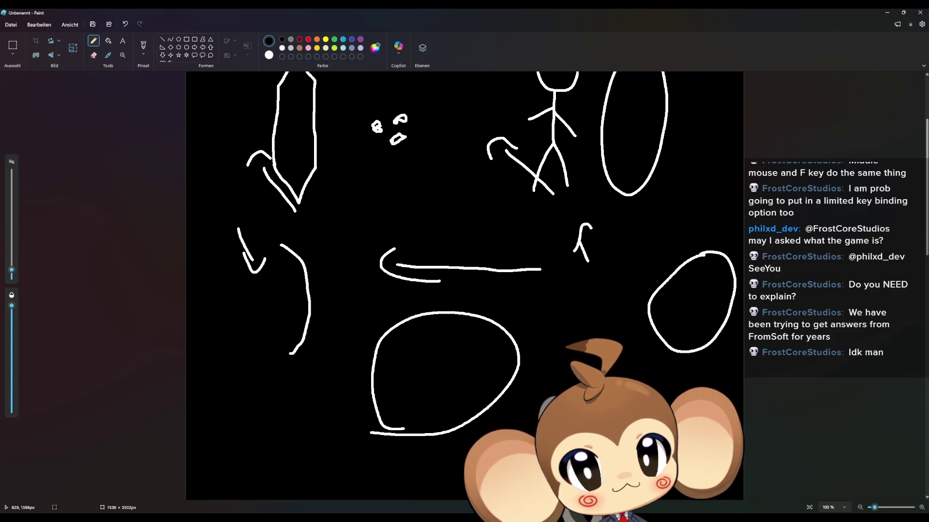
scroll(464, 285, up, 1)
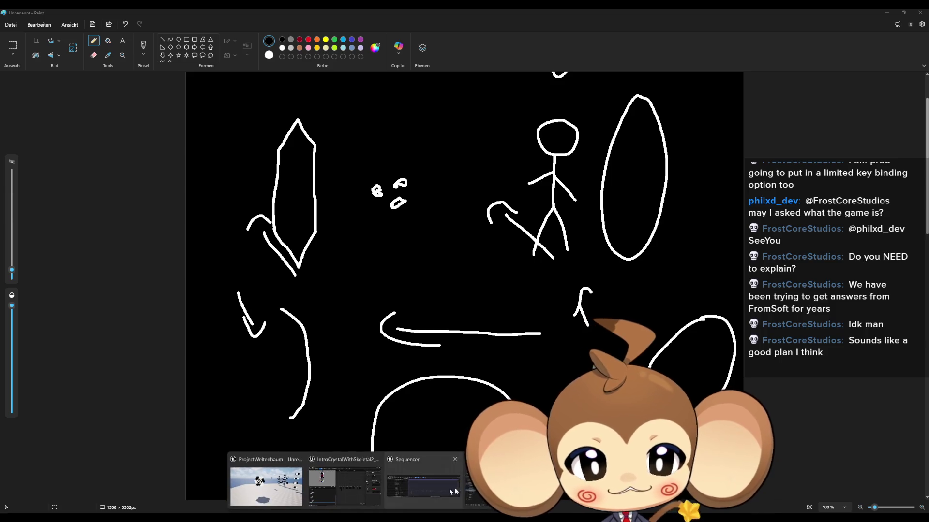
click(350, 487)
- Minimize the Control Rig editor, use File > Save All, and close the floating Sequencer window
click(349, 487)
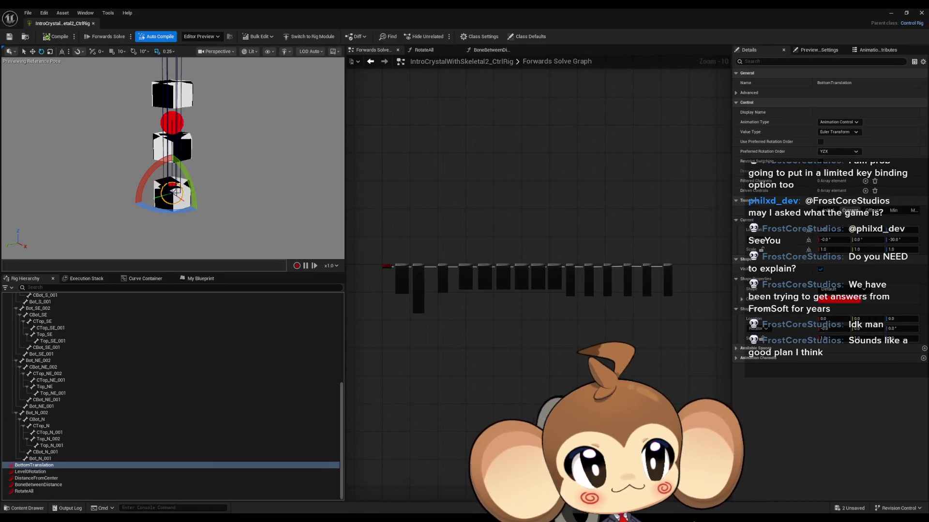
click(891, 16)
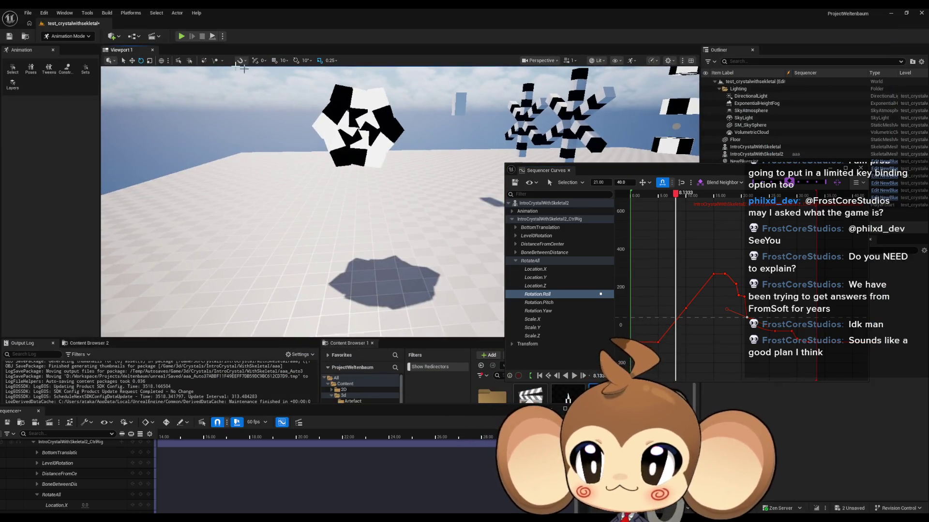
click(28, 13)
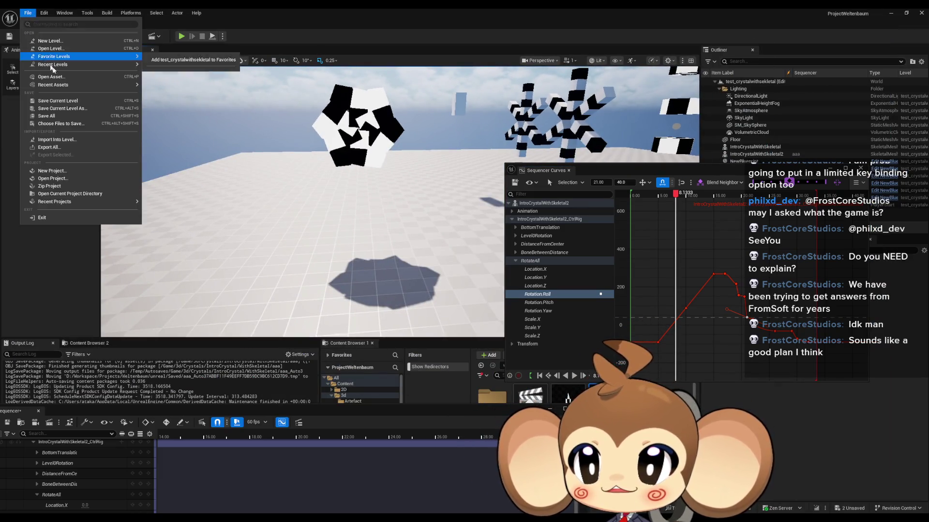
click(46, 116)
drag(574, 406, 414, 400)
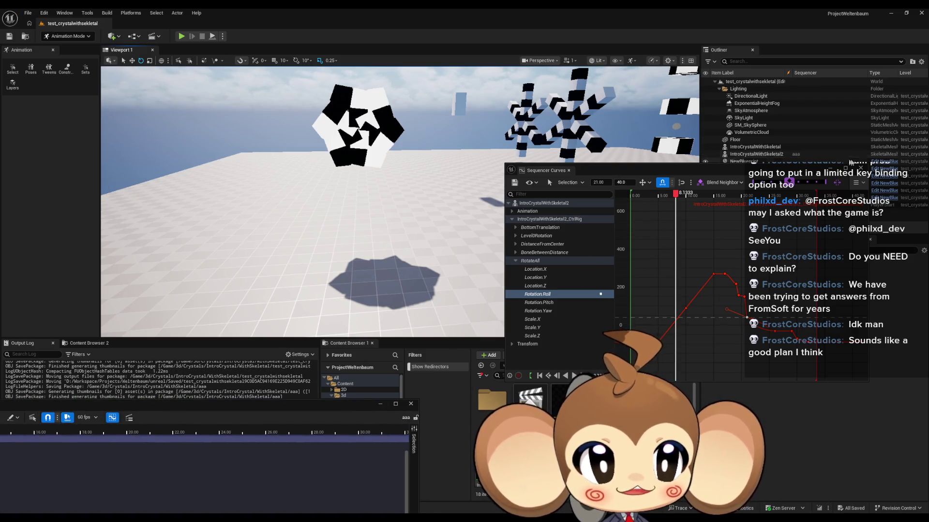
click(412, 403)
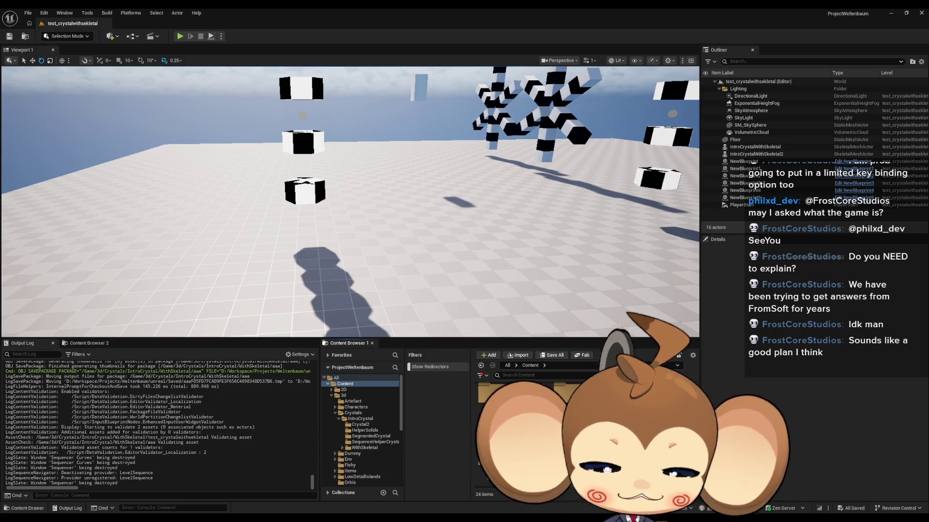
- Browse Content > Maps > Intro and load the VoidLevel map
key(Return)
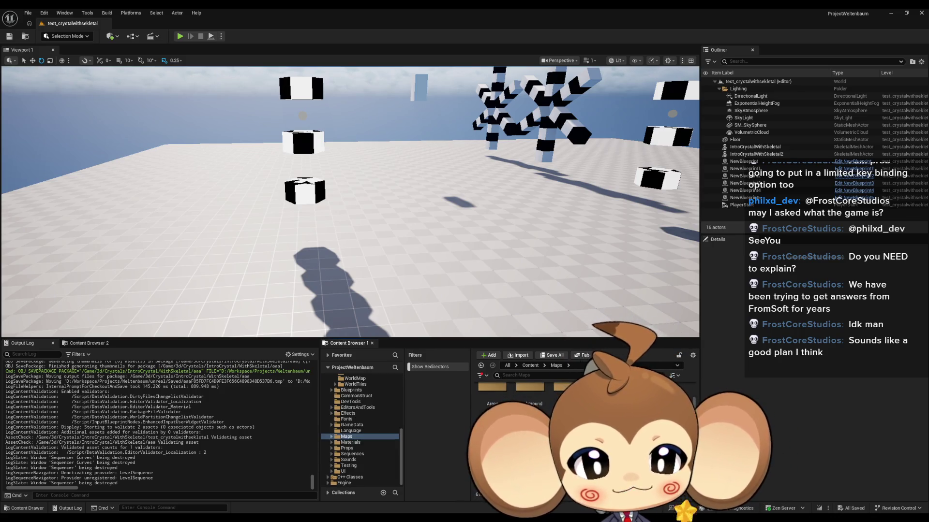
key(Return)
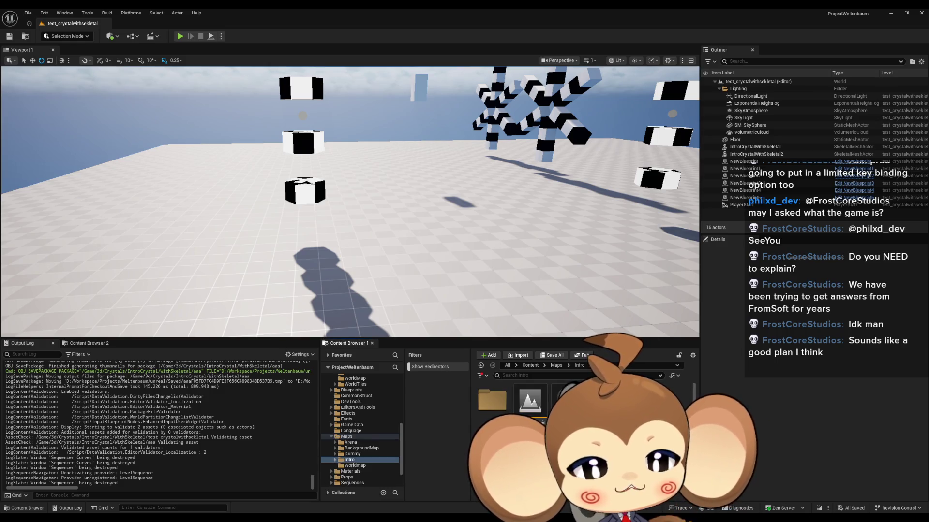
key(Return)
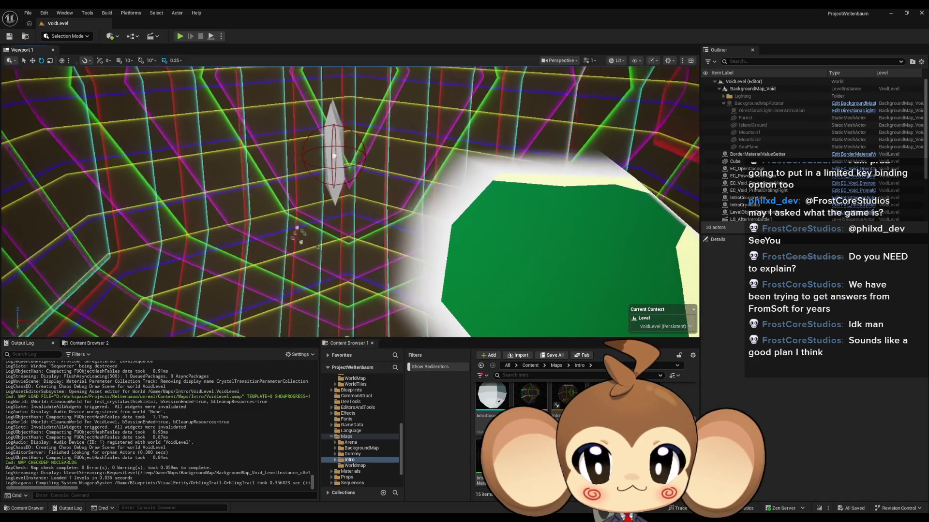
- Fly the camera toward the tall white crystal near the green island and select IntroCrystalbp
scroll(413, 207, up, 2)
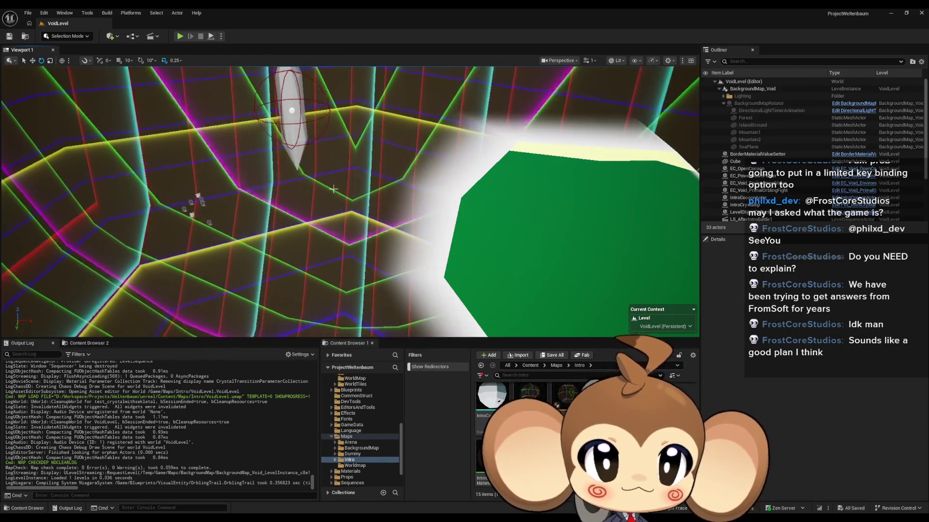
mouse_move(389, 114)
mouse_down()
mouse_move(377, 116)
mouse_move(373, 134)
mouse_move(373, 123)
mouse_up()
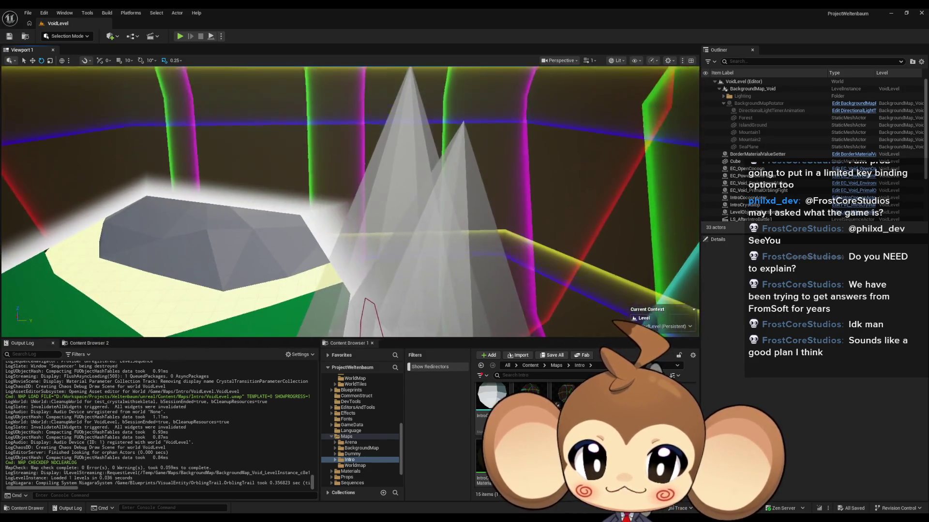
click(284, 201)
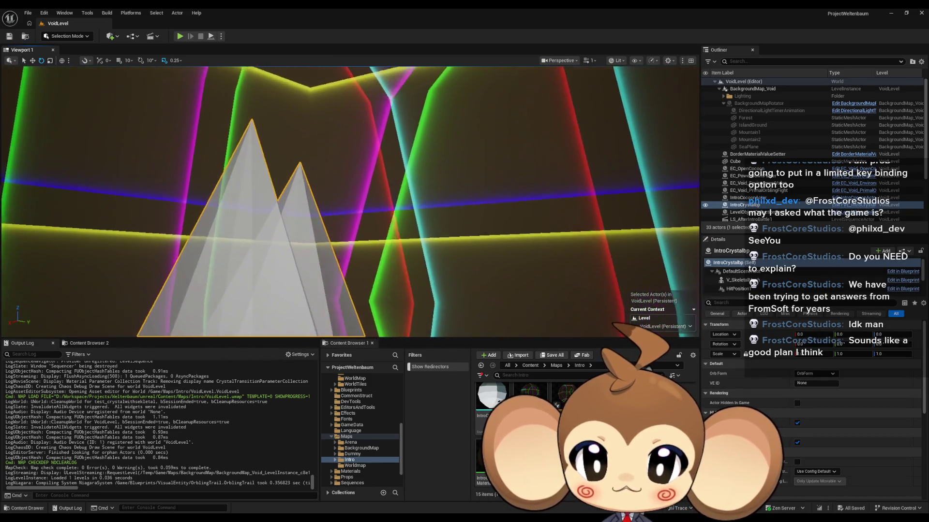
- Frame the selected IntroCrystal actor with F, then tilt the view toward the neon grid wall
scroll(726, 278, down, 4)
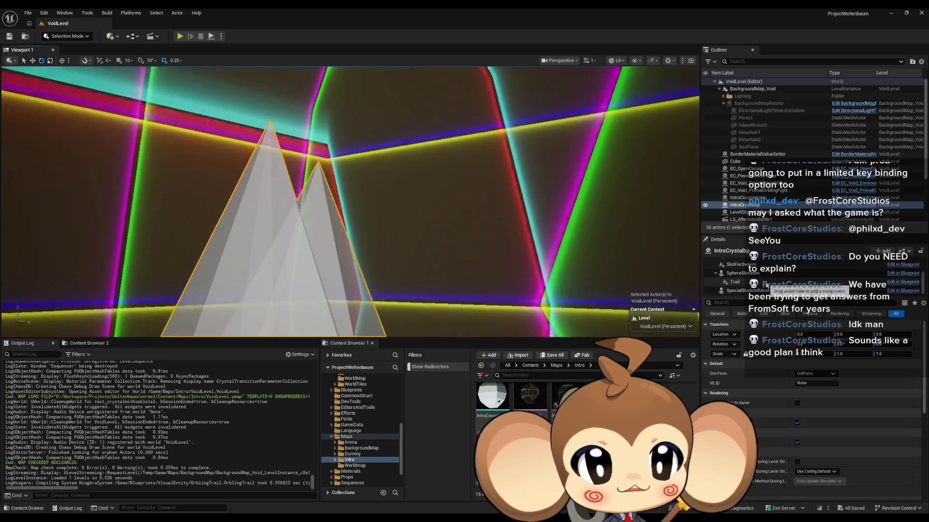
key(f)
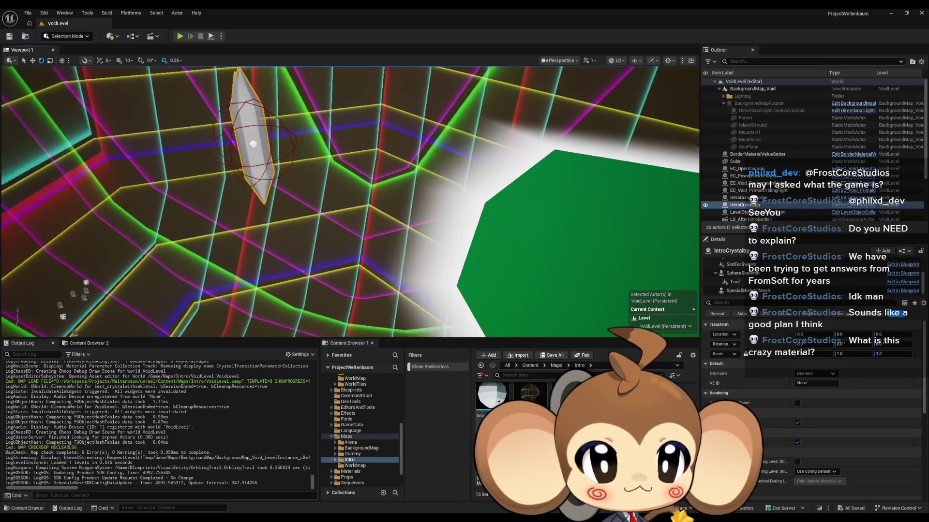
drag(344, 243, 345, 208)
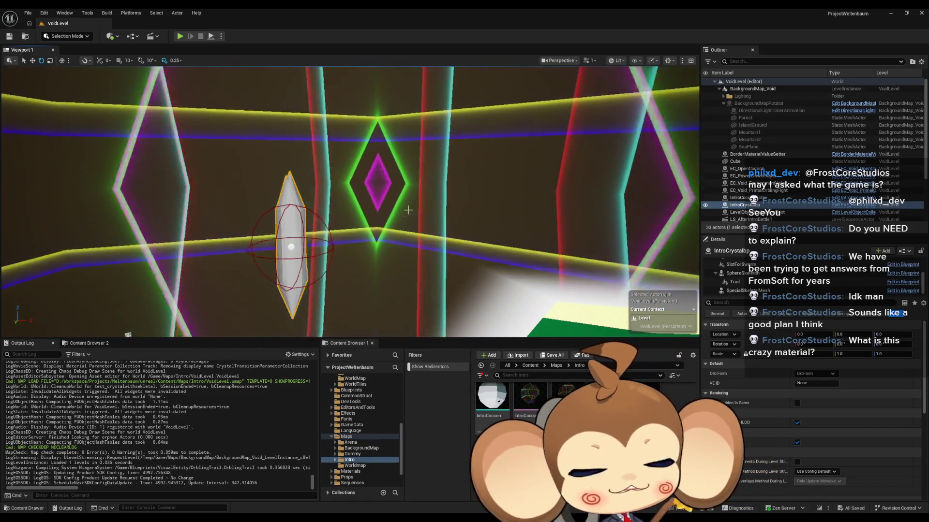
mouse_move(447, 209)
mouse_down()
mouse_move(426, 227)
mouse_move(464, 227)
mouse_up()
drag(525, 192, 522, 196)
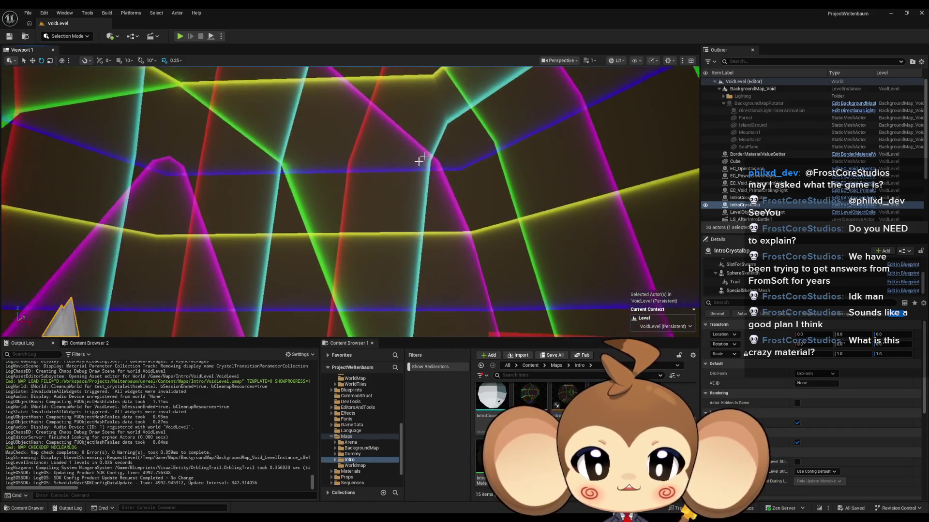
mouse_move(327, 224)
mouse_down()
mouse_move(338, 201)
mouse_move(321, 224)
mouse_move(388, 280)
mouse_move(377, 261)
mouse_up()
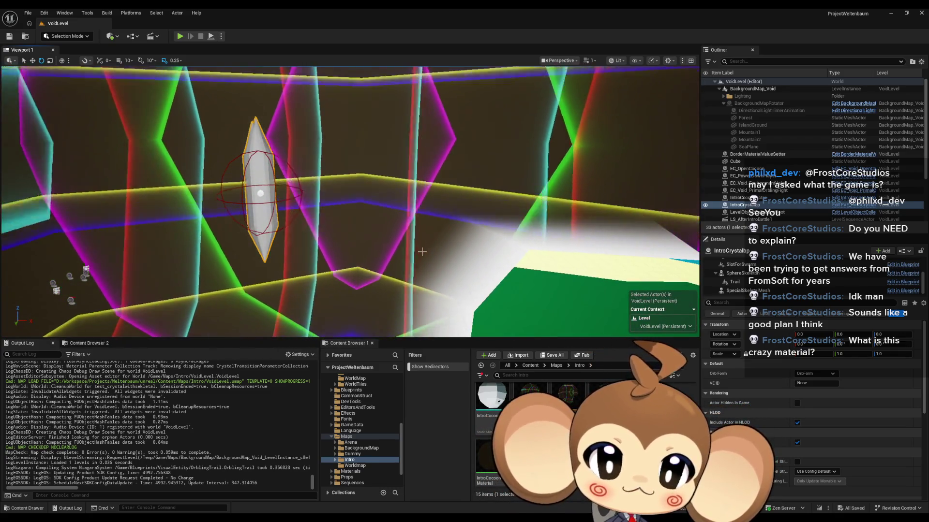
mouse_move(409, 238)
mouse_down()
mouse_move(402, 251)
mouse_move(318, 226)
mouse_up()
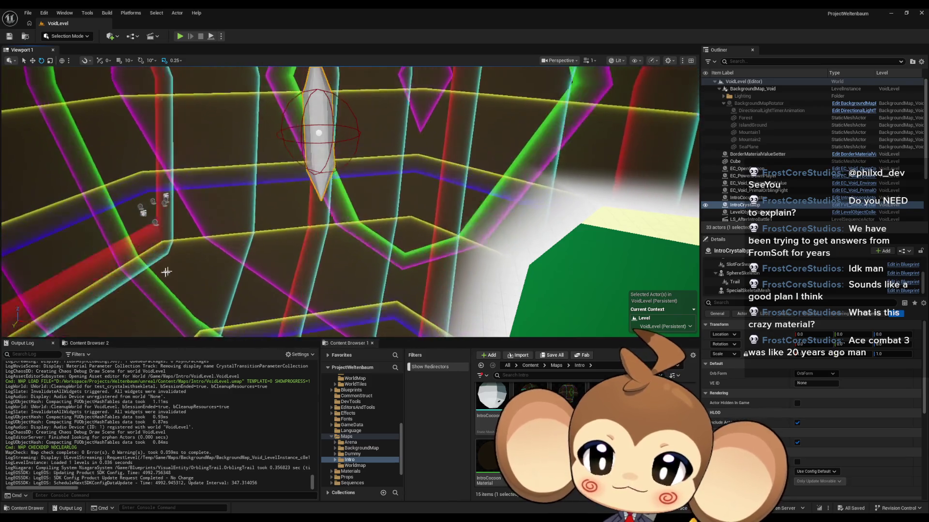
drag(298, 191, 353, 184)
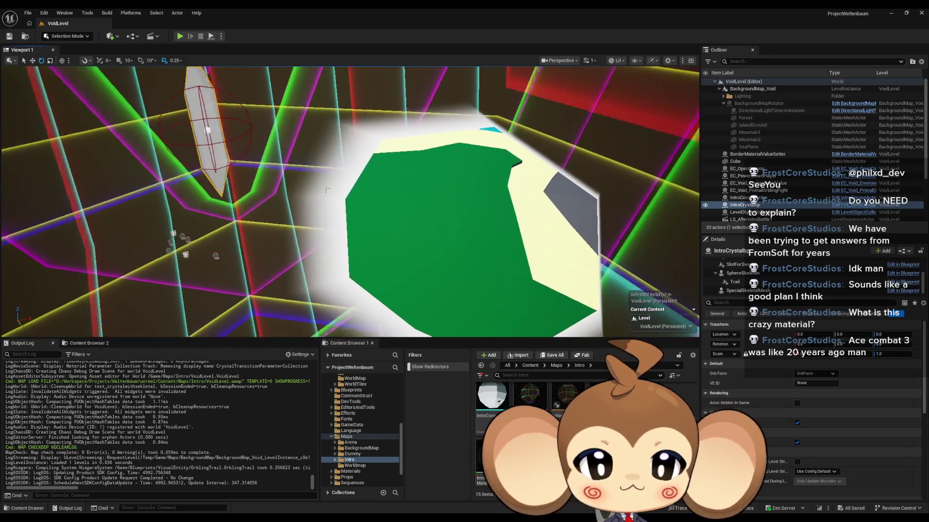
drag(491, 221, 258, 125)
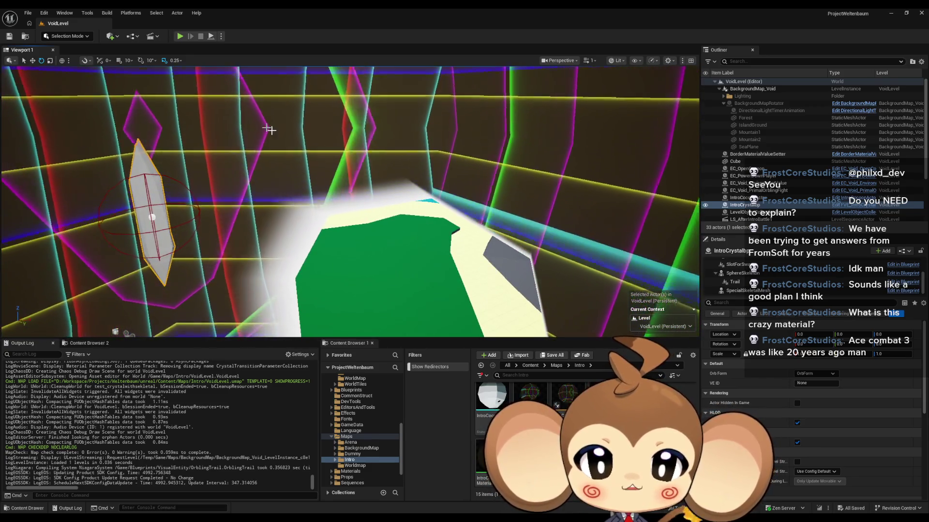
scroll(394, 202, up, 3)
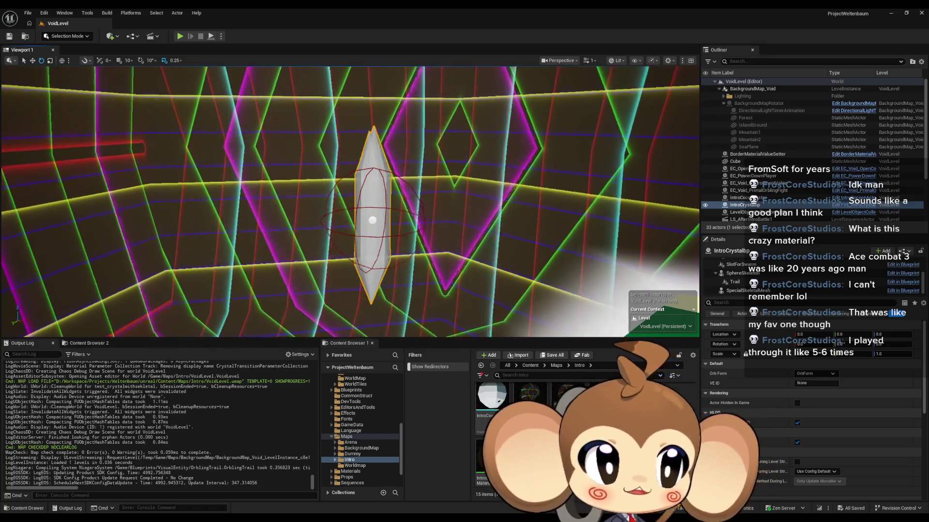
- Maximize the browser and play the Ace Combat 3: Electrosphere Final Missions (Ending) video
key(alt+Tab)
double_click(384, 138)
click(370, 190)
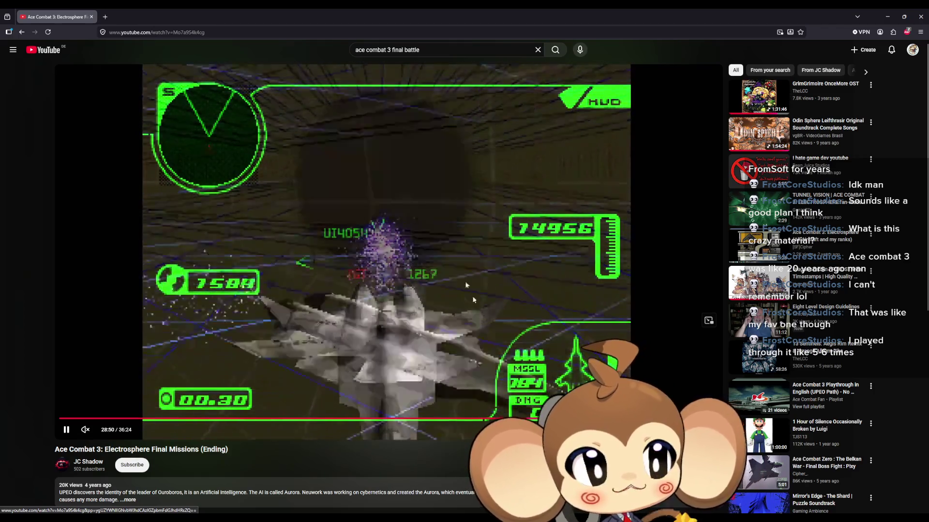
- Restore and minimize the browser so Unreal's VoidLevel with the white crystal is back in front
mouse_move(788, 121)
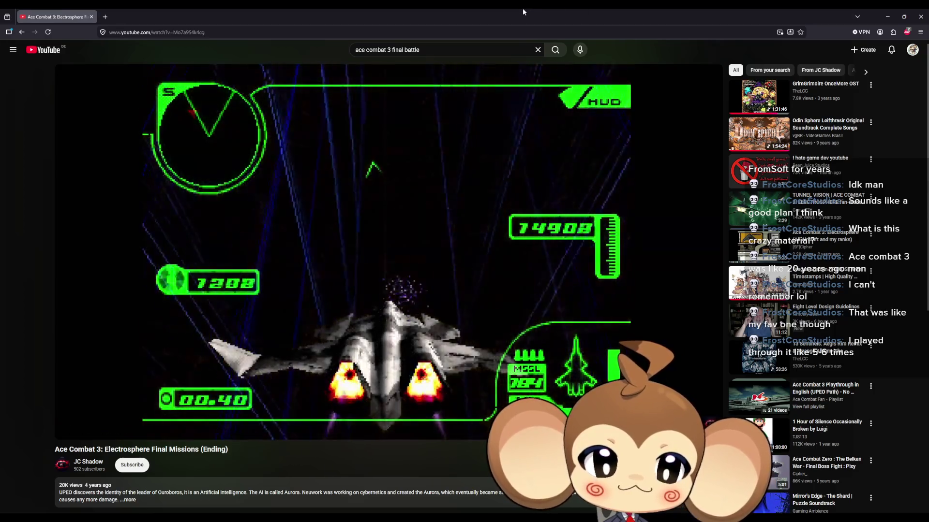
drag(522, 8, 411, 138)
click(570, 136)
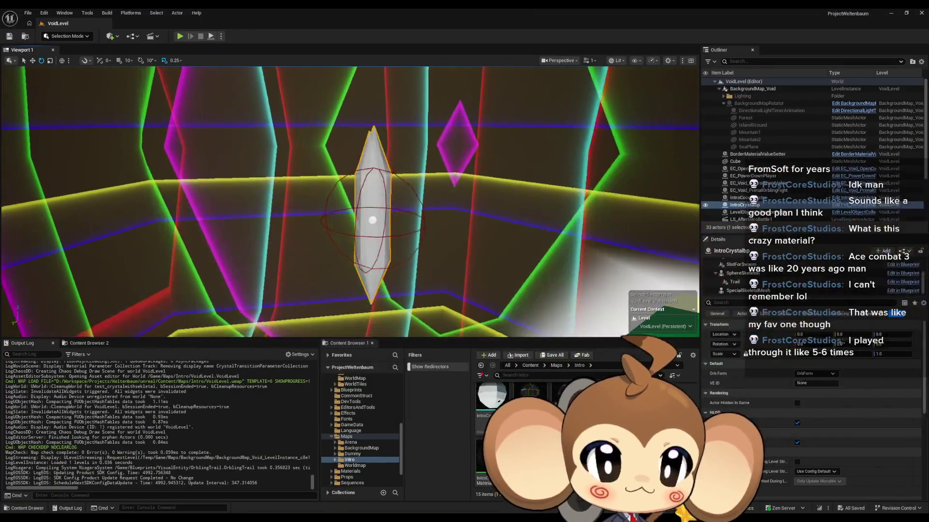
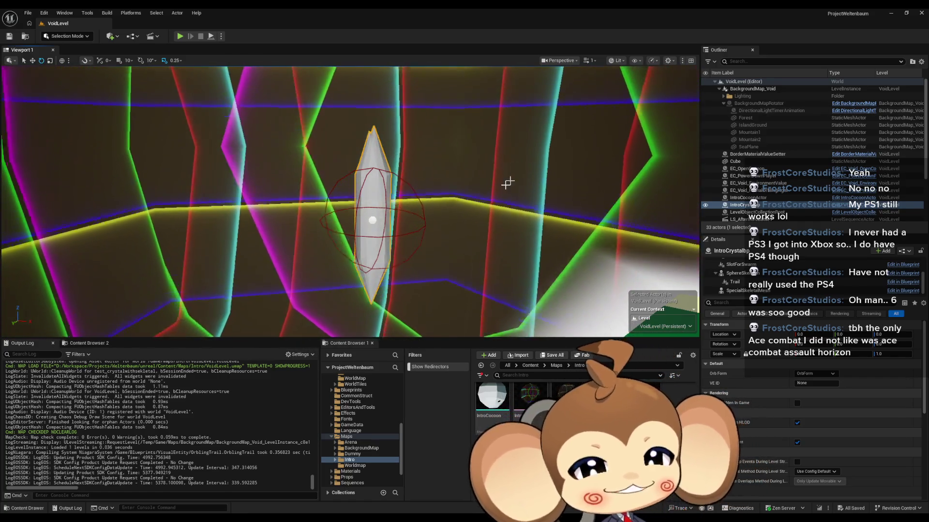
- Centre the view on the crystal and select the IntroCocoonActor in the viewport
drag(512, 179, 537, 179)
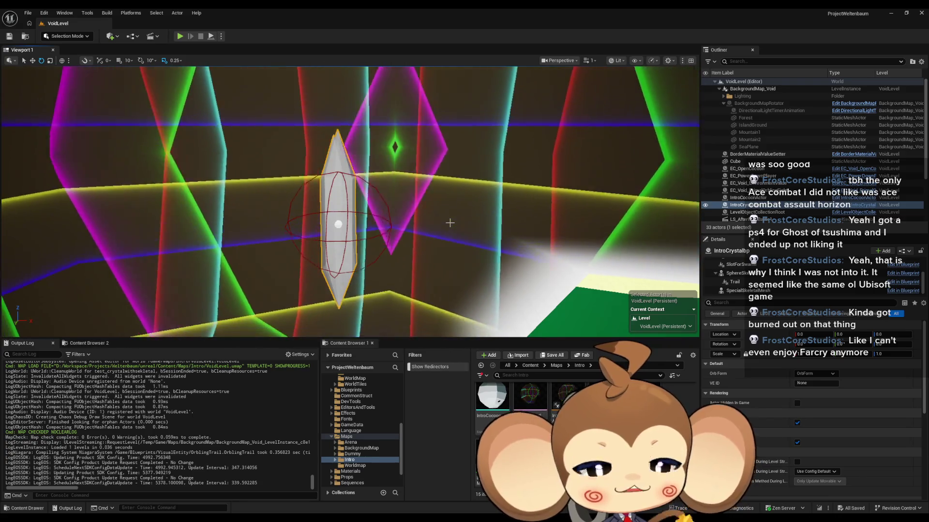
drag(450, 223, 193, 332)
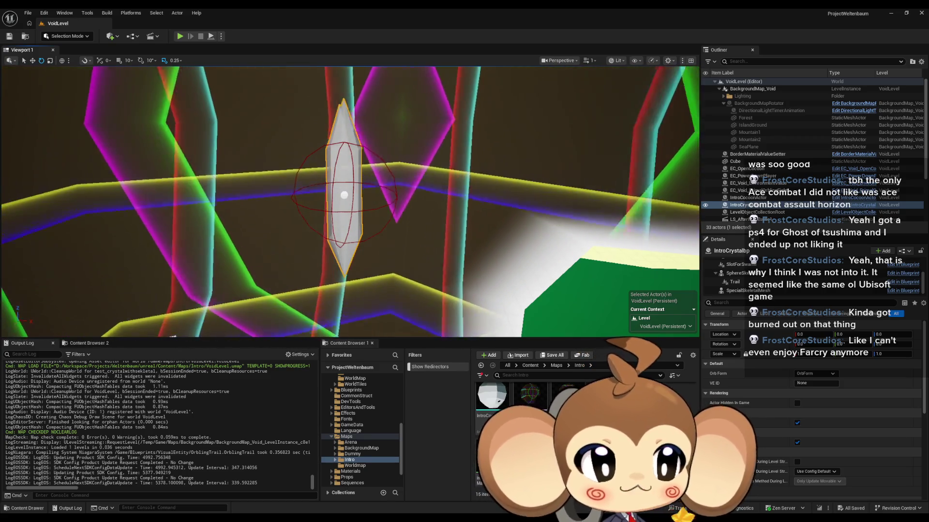
right_click(455, 221)
- Look across the level, then switch to Paint's rough sketch of the crystal, figure and arrows
click(455, 221)
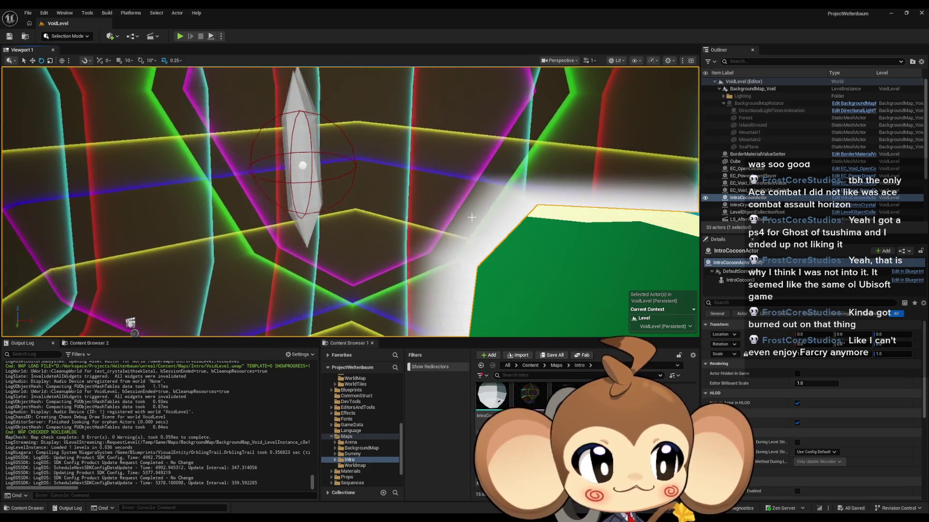
drag(472, 217, 472, 221)
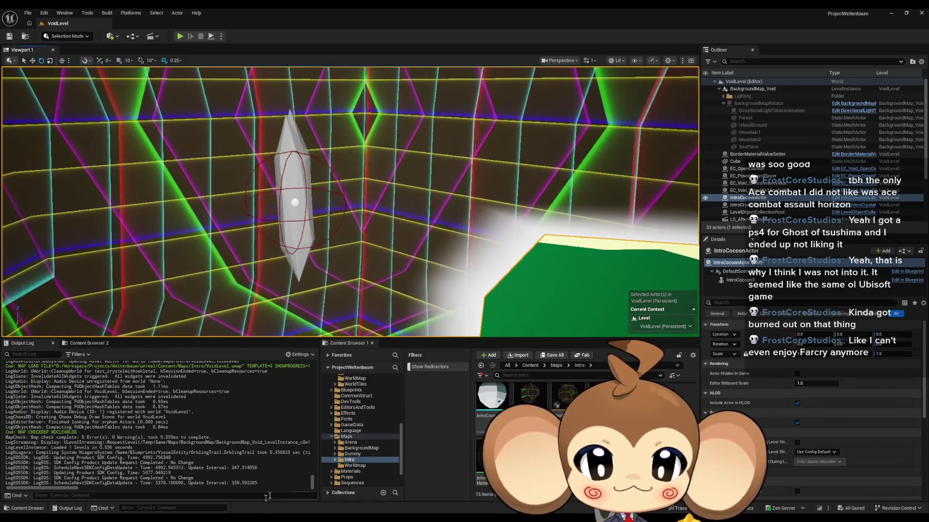
key(alt+Tab)
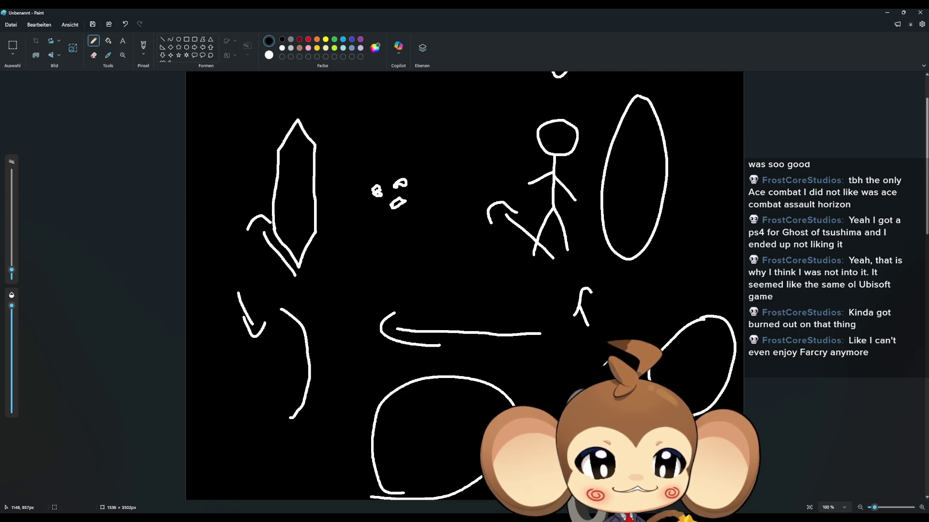